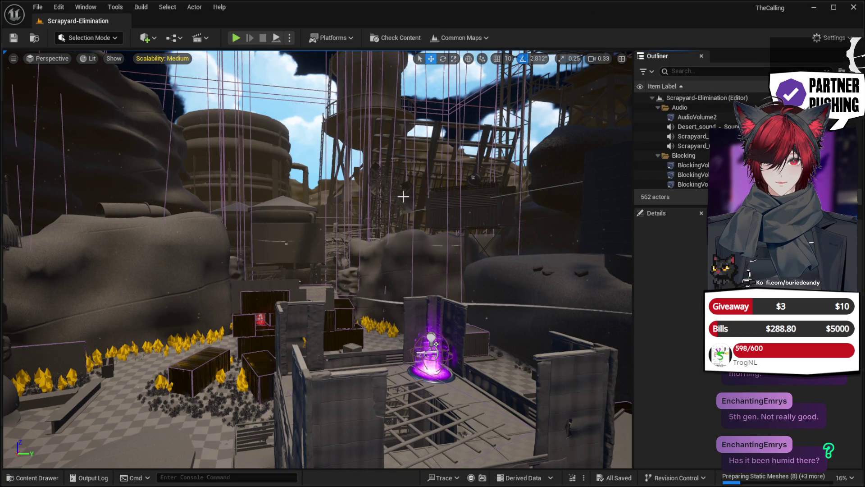
Step: Paste a PostProcessVolume into the Scrapyard-Elimination level and scroll to its lens settings
key(ctrl+v)
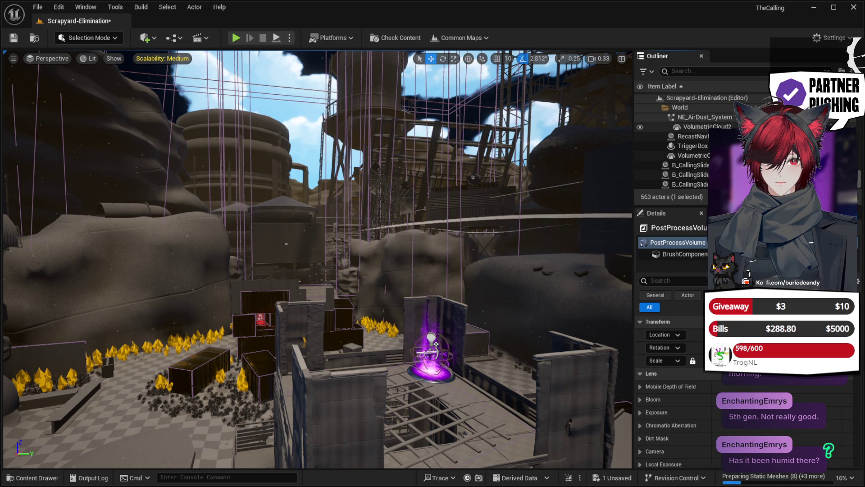
scroll(477, 194, down, 2)
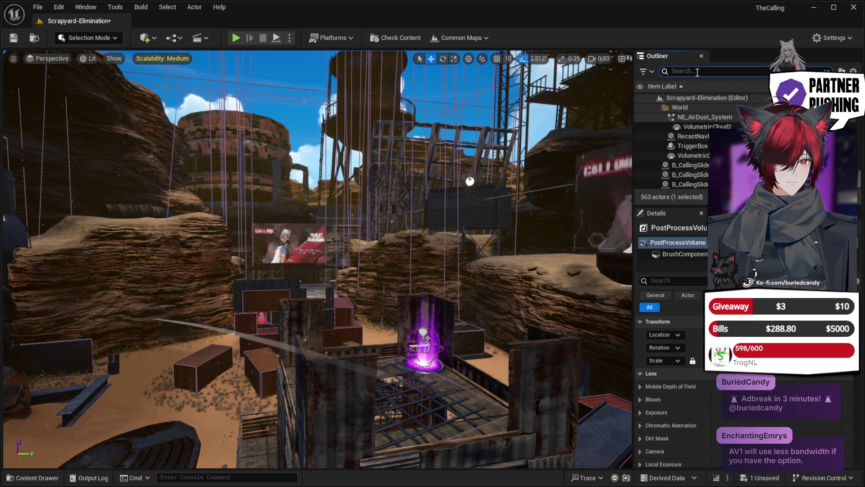
Step: Filter the Outliner for 'post' and save the Scrapyard-Elimination level
click(698, 72)
text(post)
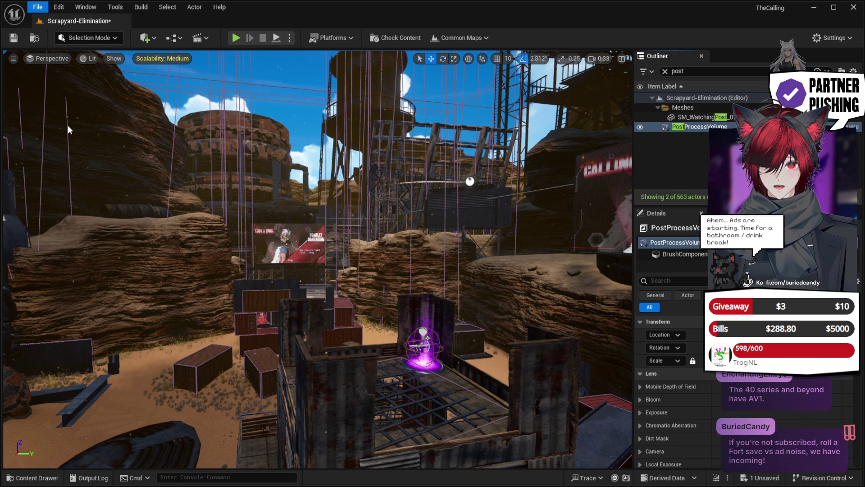
key(ctrl+s)
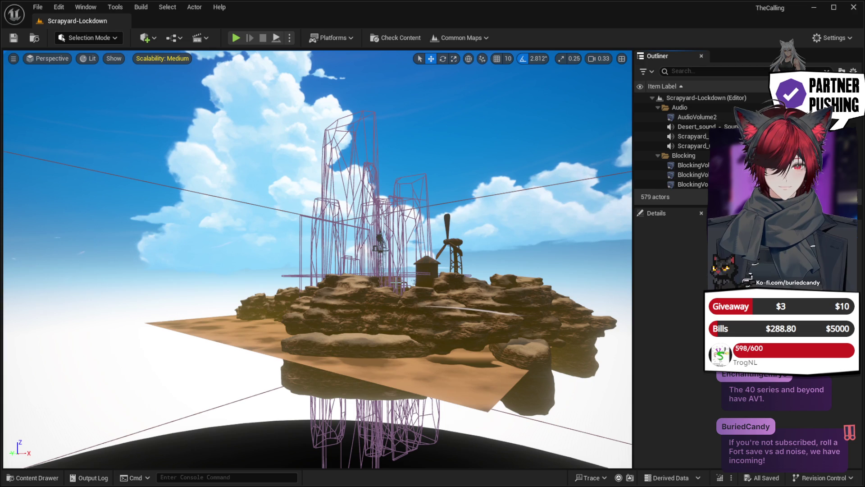
Step: Paste a PostProcessVolume into Scrapyard-Lockdown, then move the viewport into the canyon
scroll(316, 259, up, 5)
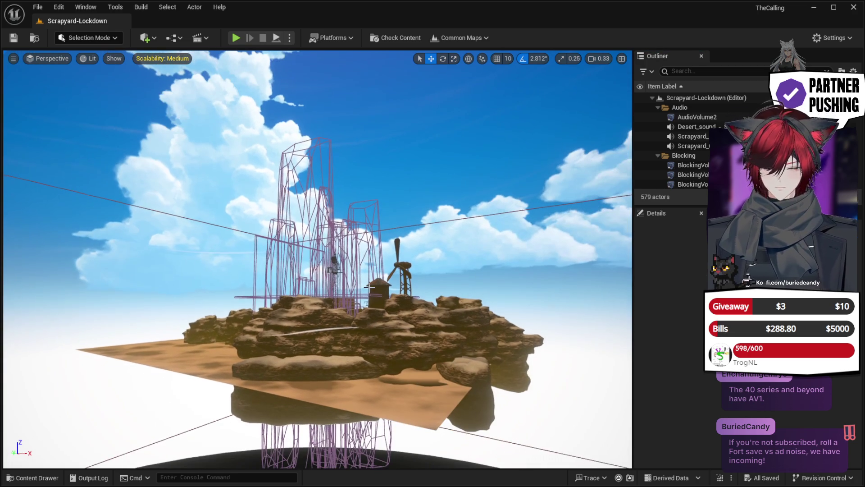
key(ctrl+v)
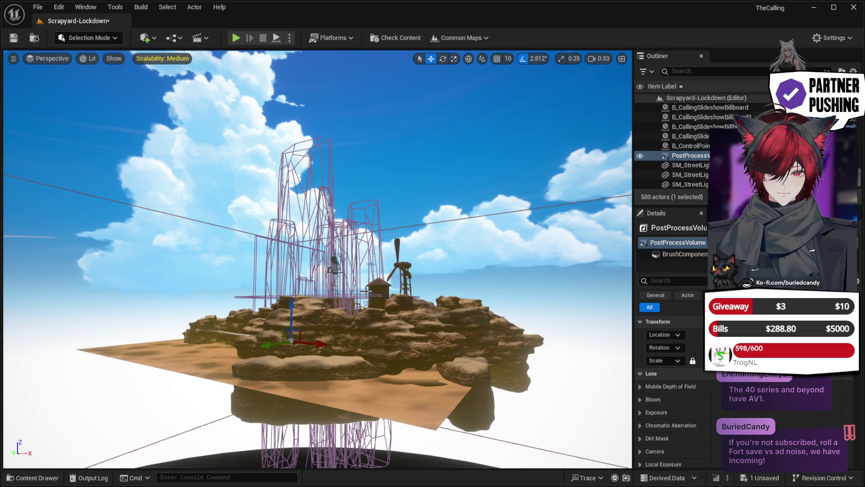
scroll(317, 259, up, 3)
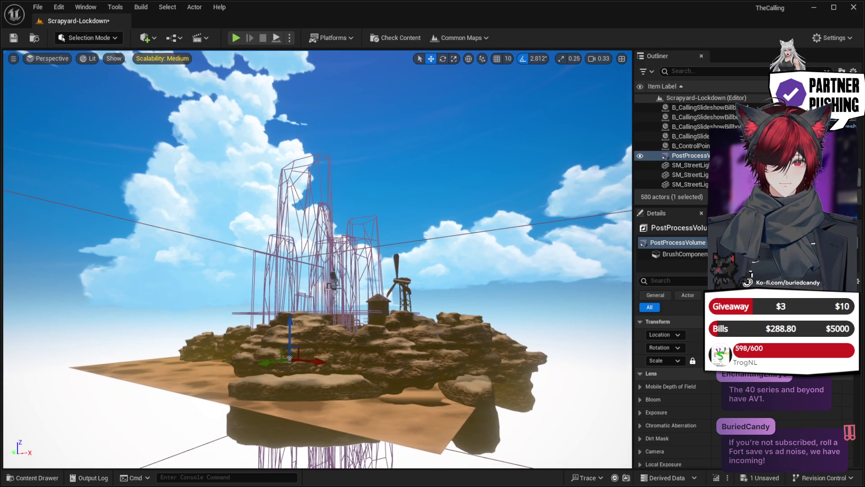
scroll(318, 260, up, 2)
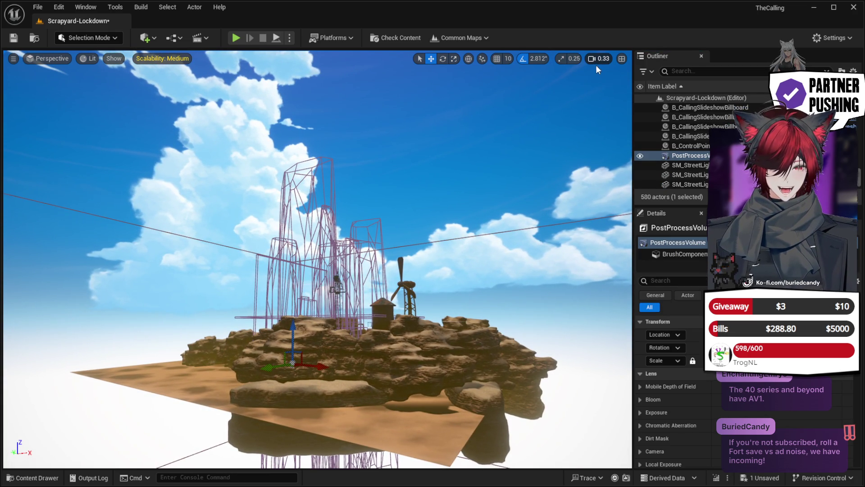
scroll(513, 79, up, 3)
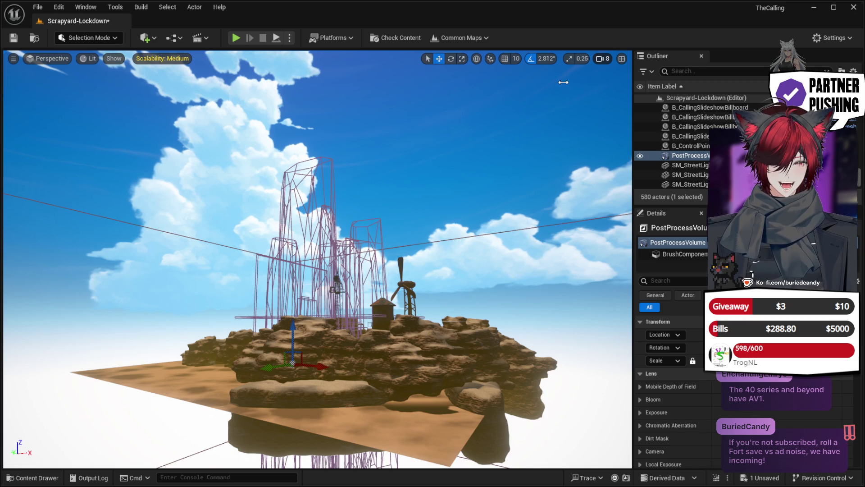
scroll(317, 260, up, 5)
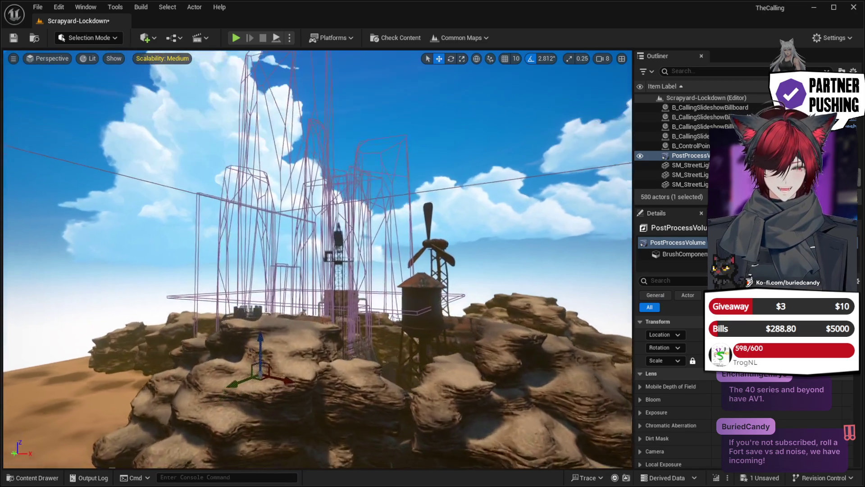
scroll(318, 259, up, 6)
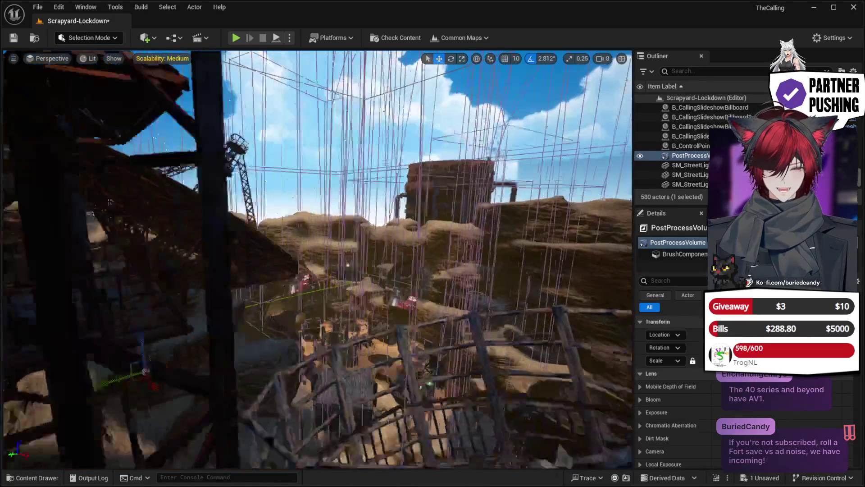
scroll(318, 259, up, 6)
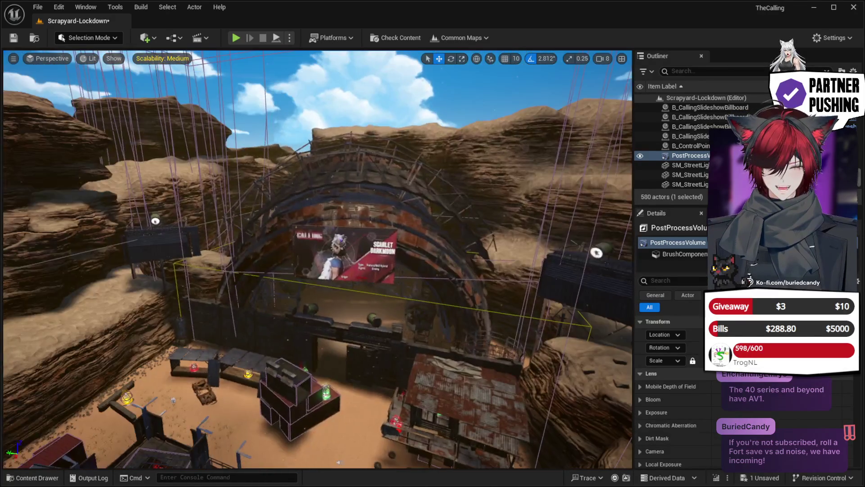
scroll(120, 161, down, 2)
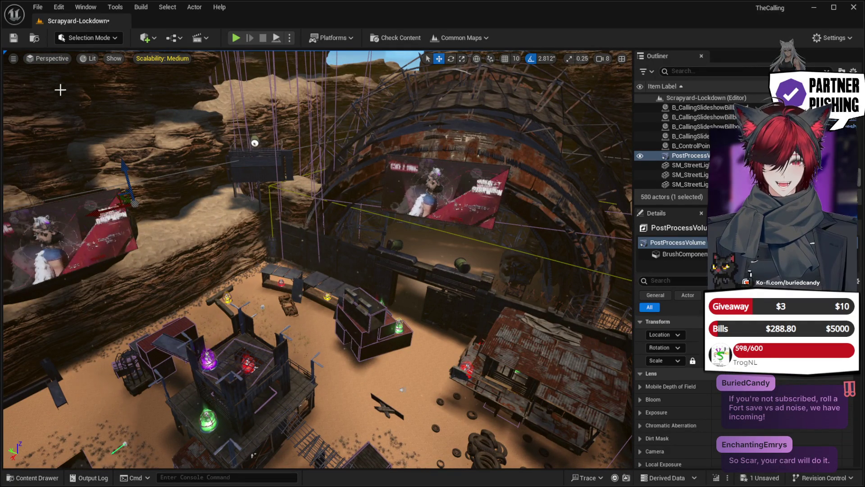
Step: Save Scrapyard-Lockdown from the toolbar, then dismiss the File menu without choosing anything
click(14, 38)
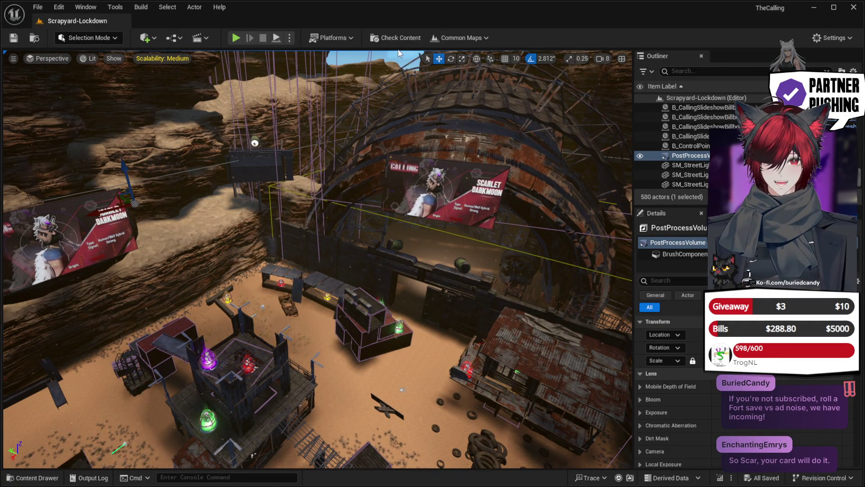
click(38, 8)
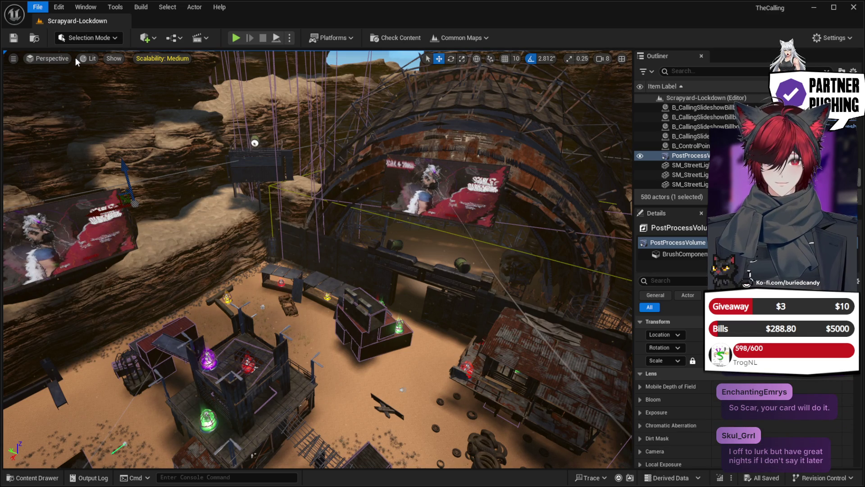
key(Escape)
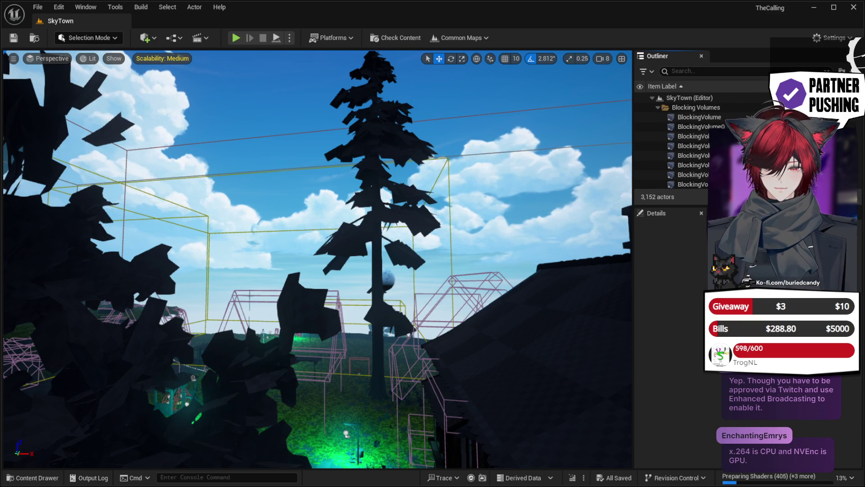
scroll(318, 259, up, 2)
drag(318, 259, 318, 259)
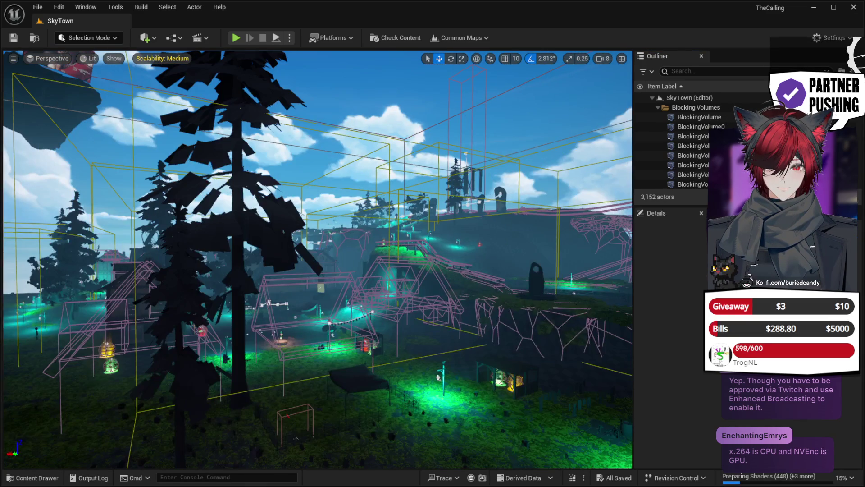
drag(441, 262, 441, 262)
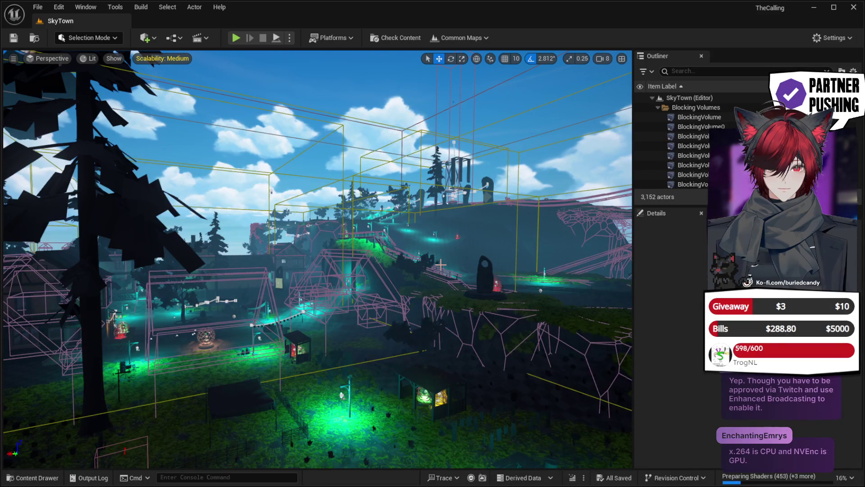
key(ctrl+v)
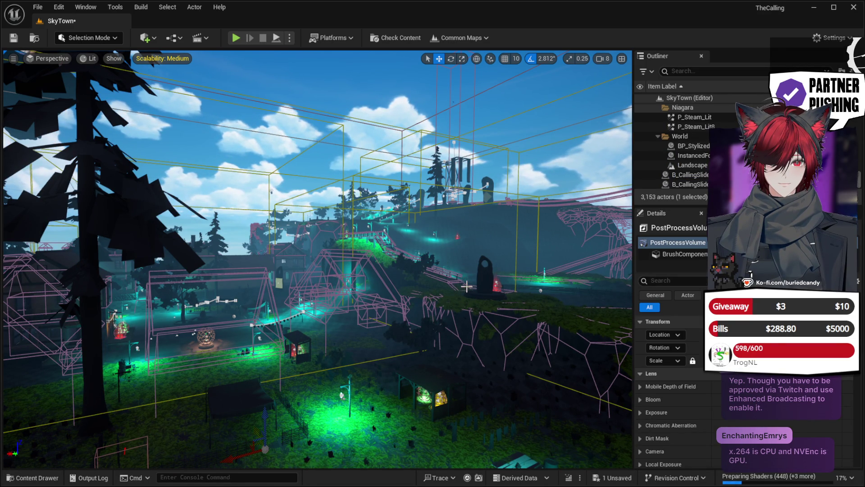
Step: Fly the viewport over to the cliff until the stone archway fills the view
drag(445, 313, 445, 313)
drag(360, 316, 359, 316)
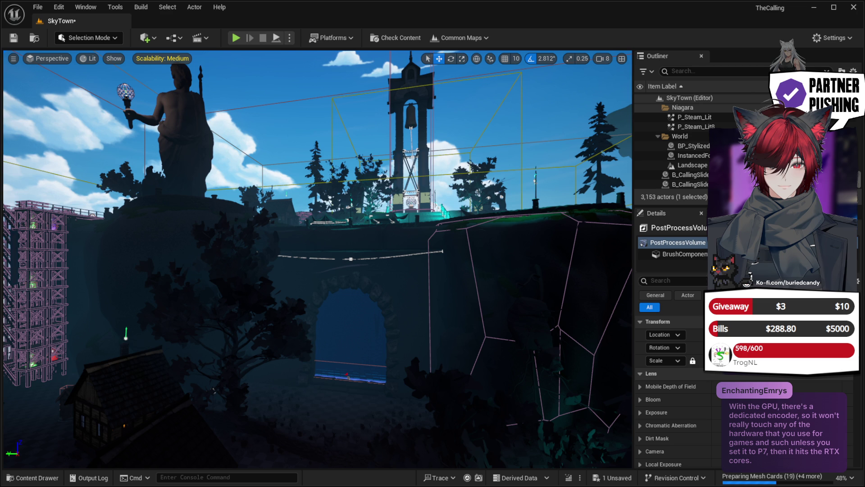
drag(214, 390, 376, 342)
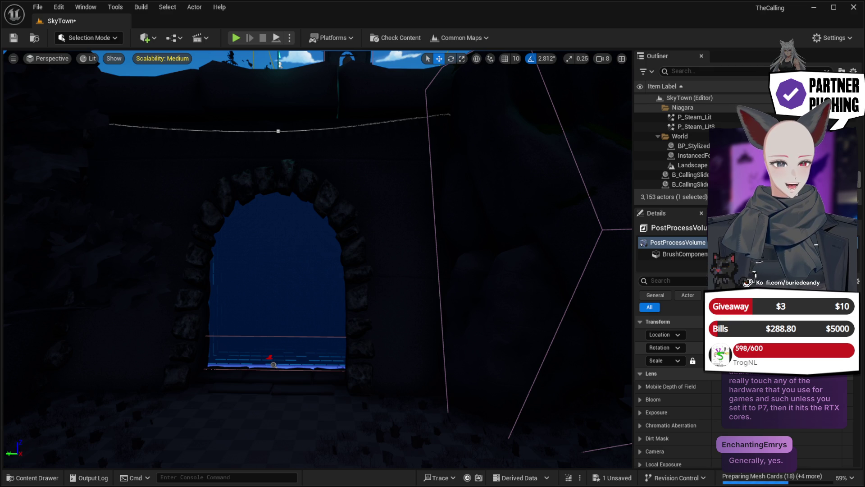
click(265, 294)
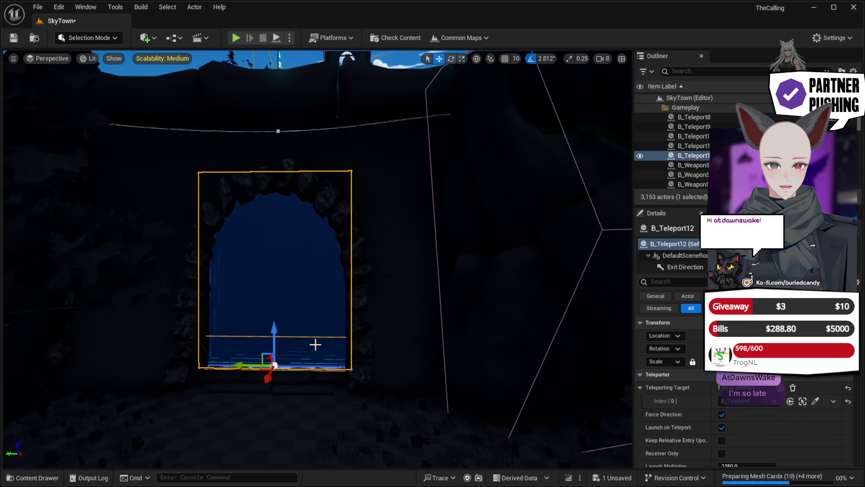
Step: Zoom in to face teleporter B_Teleport12 head-on and select its Box component
scroll(316, 345, up, 5)
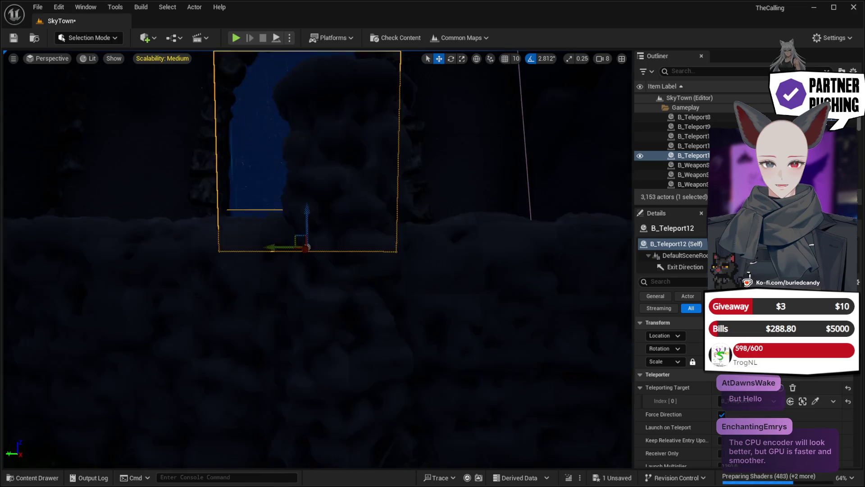
scroll(315, 225, up, 3)
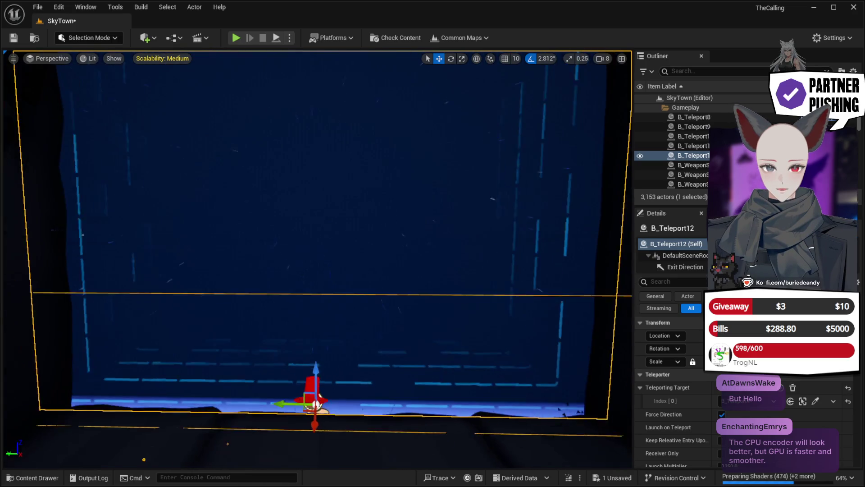
mouse_move(359, 348)
mouse_down()
mouse_move(315, 342)
mouse_move(358, 347)
mouse_up()
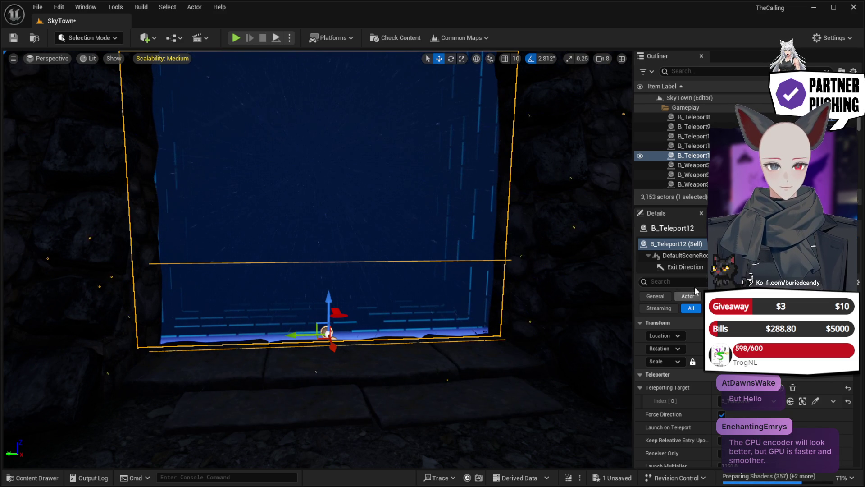
scroll(672, 255, down, 2)
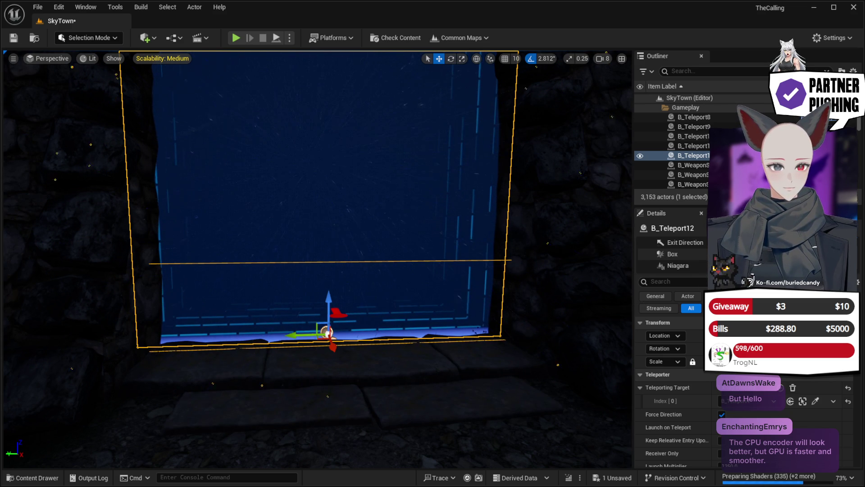
click(672, 254)
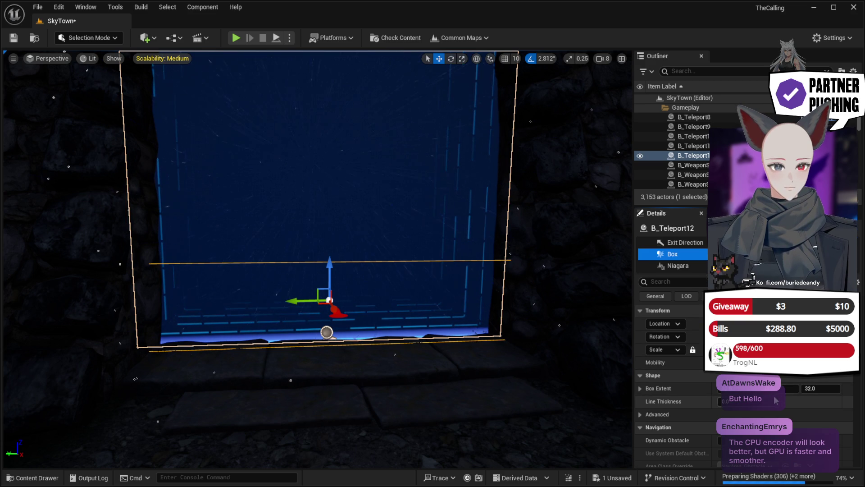
Step: Shrink B_Teleport12's Box Extent and raise the box to fill the archway
scroll(766, 403, down, 2)
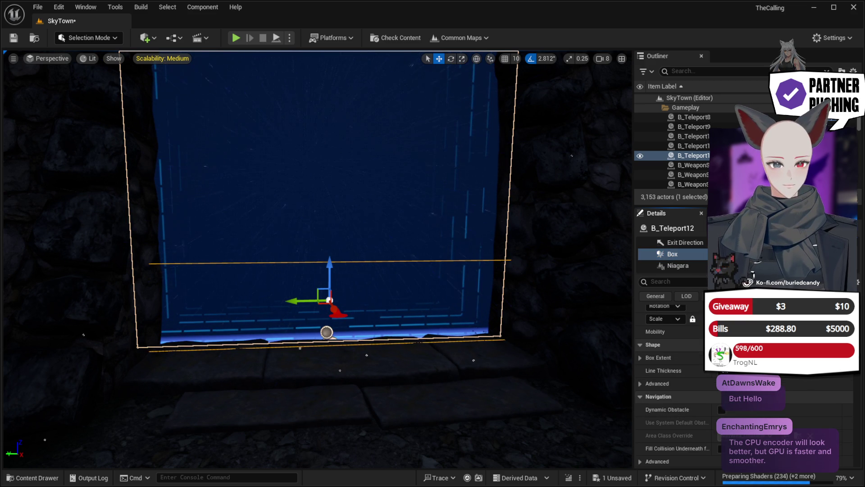
mouse_move(725, 357)
mouse_down()
mouse_move(712, 358)
mouse_move(733, 357)
mouse_up()
drag(811, 357, 831, 357)
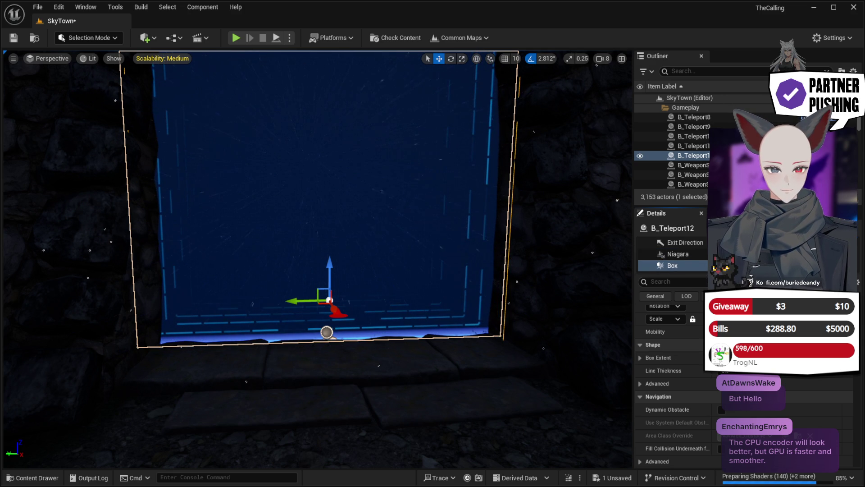
Step: Frame the teleport box in the viewport and save SkyTown
key(f)
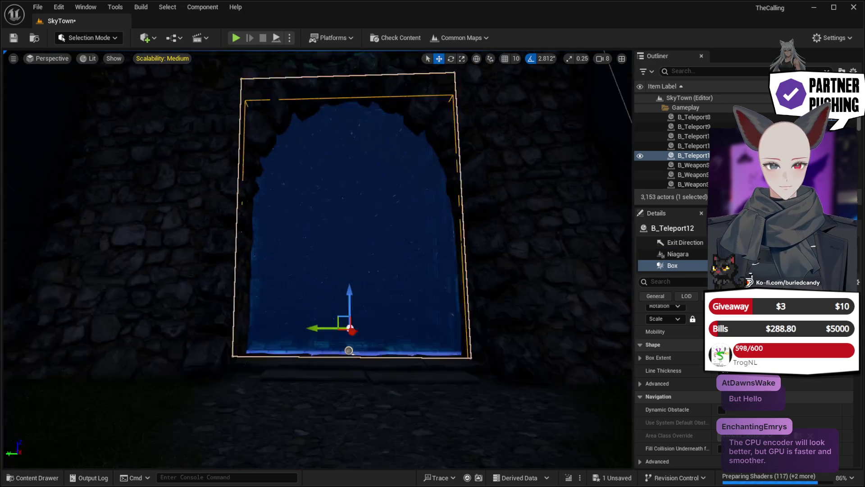
key(f)
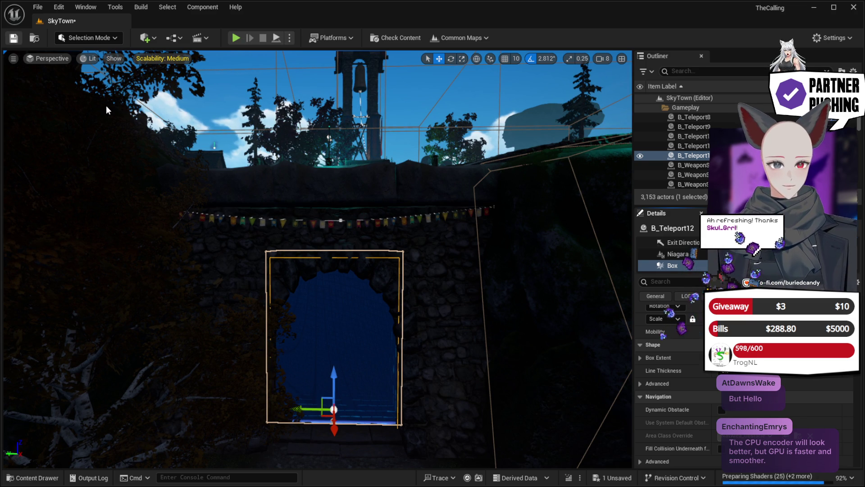
key(ctrl+s)
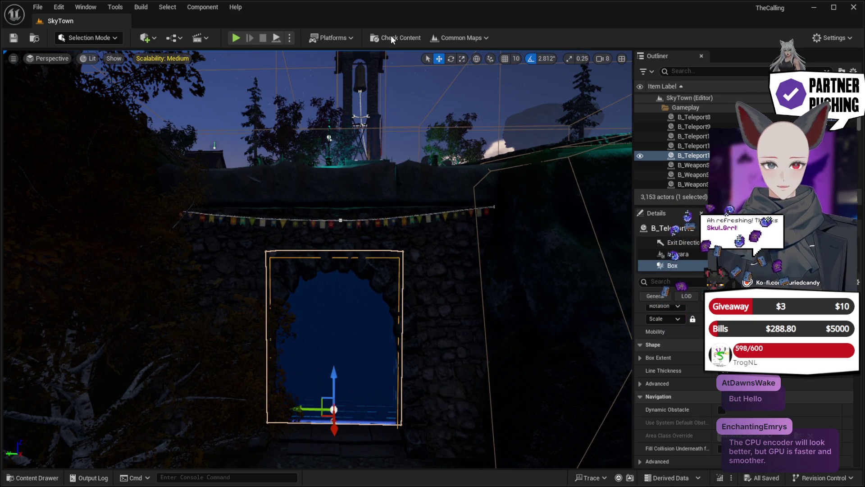
Step: Nudge the archway view and focus the viewport on the teleport box
mouse_move(386, 386)
mouse_down()
mouse_move(378, 356)
mouse_move(399, 352)
mouse_move(343, 347)
mouse_move(383, 347)
mouse_up()
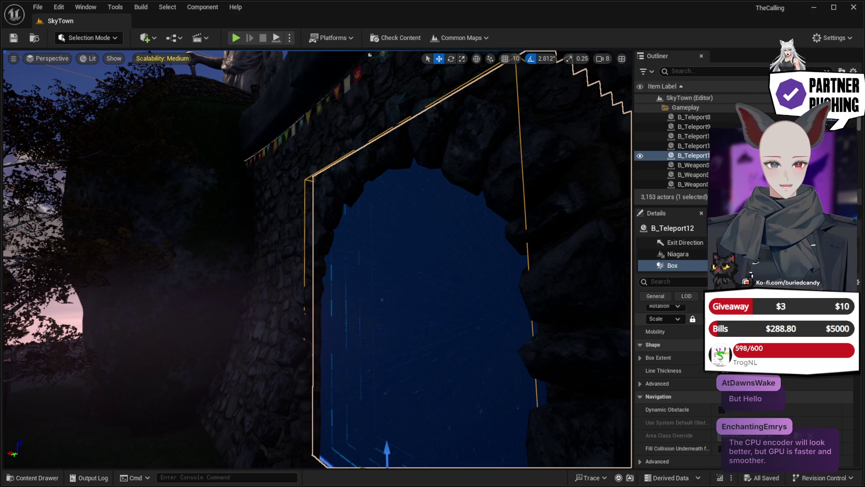
key(f)
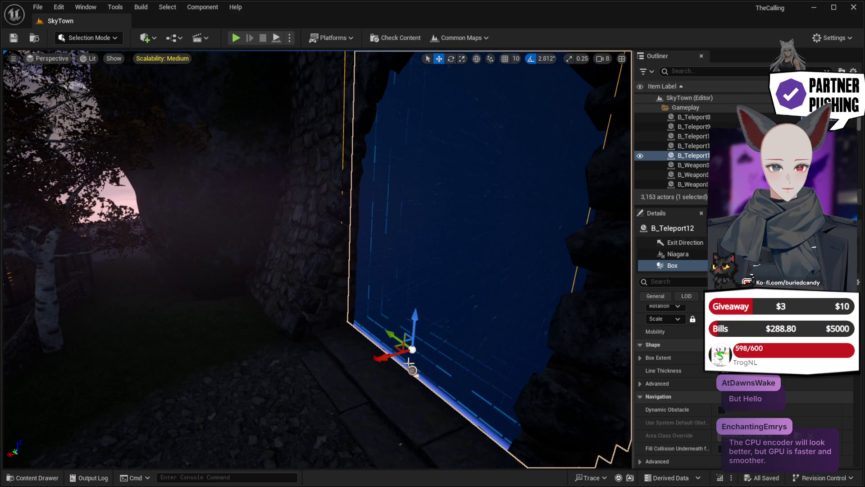
Step: Shift the teleport box left along X, inspect its edge up close, and save SkyTown
mouse_move(388, 358)
mouse_down()
mouse_move(377, 358)
mouse_move(396, 345)
mouse_move(428, 270)
mouse_move(424, 307)
mouse_move(399, 350)
mouse_up()
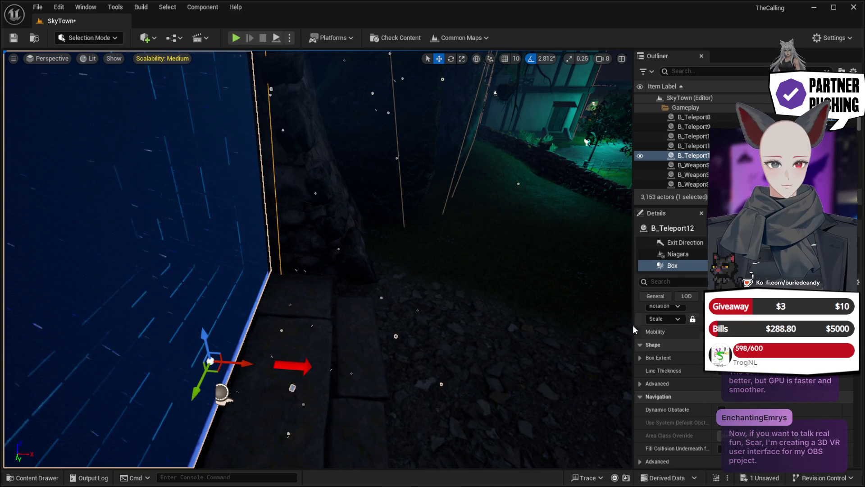
drag(239, 363, 228, 360)
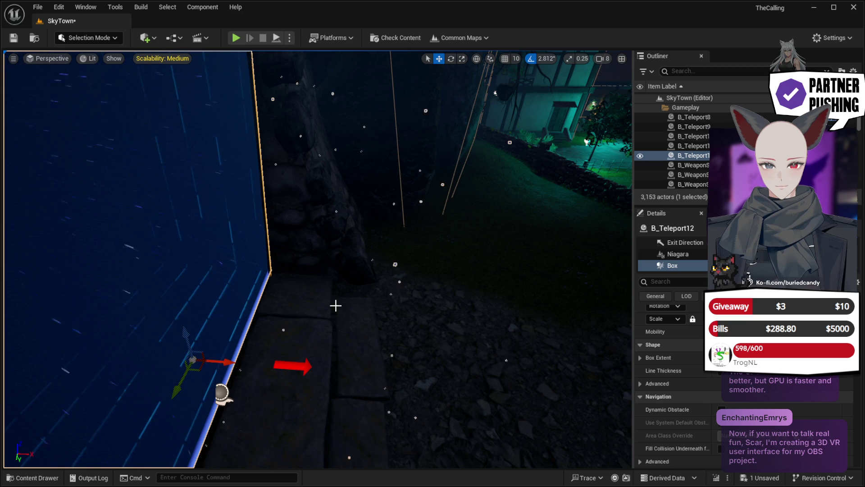
key(f)
drag(336, 306, 333, 310)
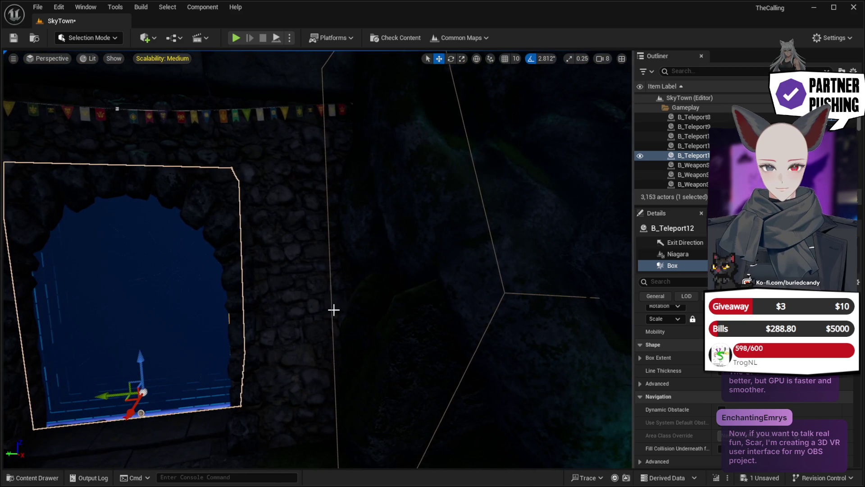
drag(155, 266, 154, 266)
drag(409, 278, 410, 279)
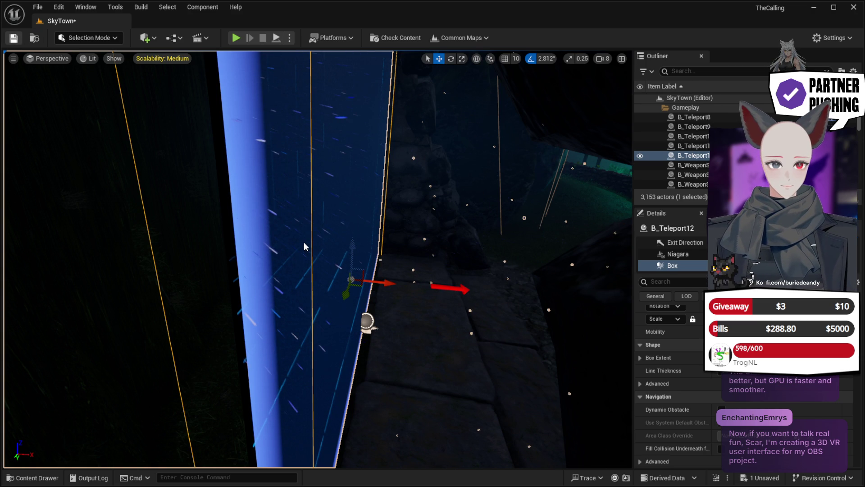
key(ctrl+s)
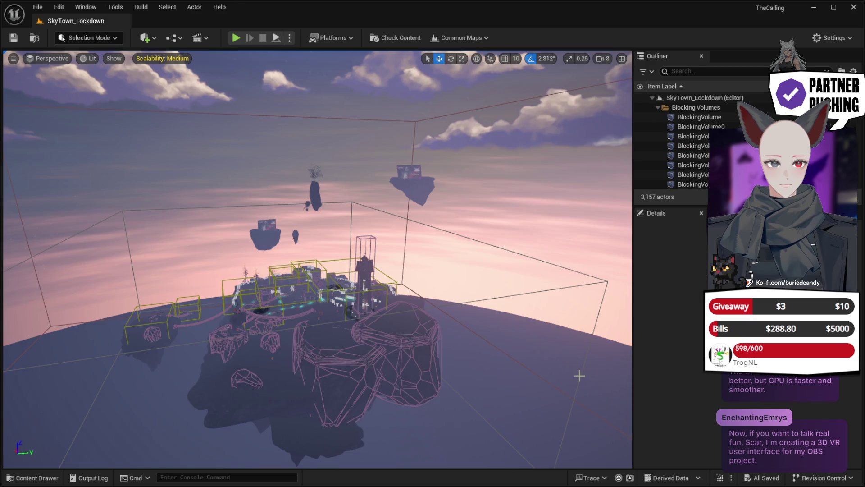
Step: Switch to SkyTown and try Outliner searches for 'post' and '12700F'
click(38, 9)
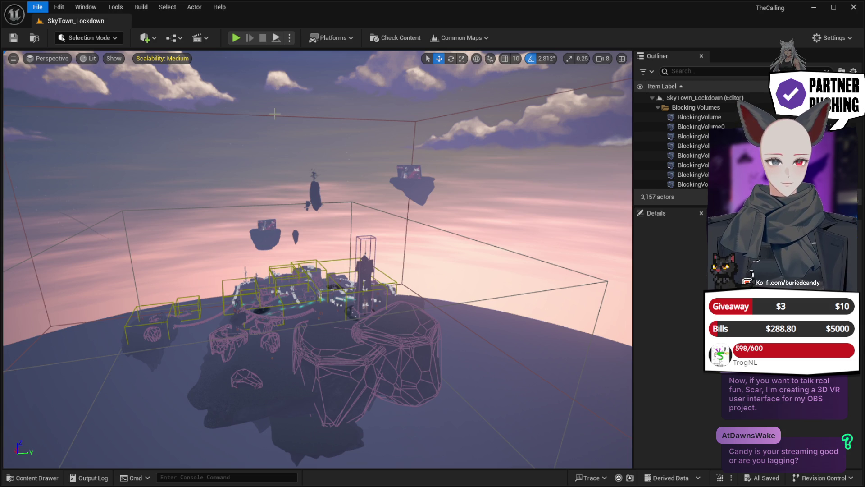
click(280, 96)
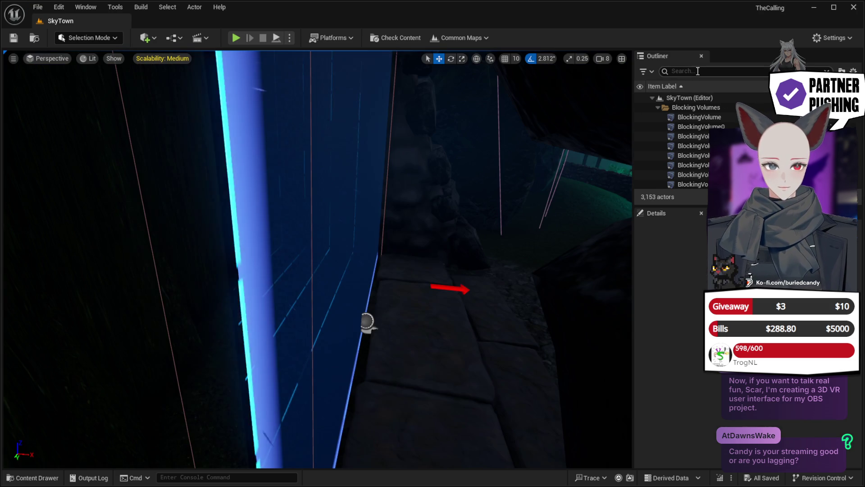
click(698, 71)
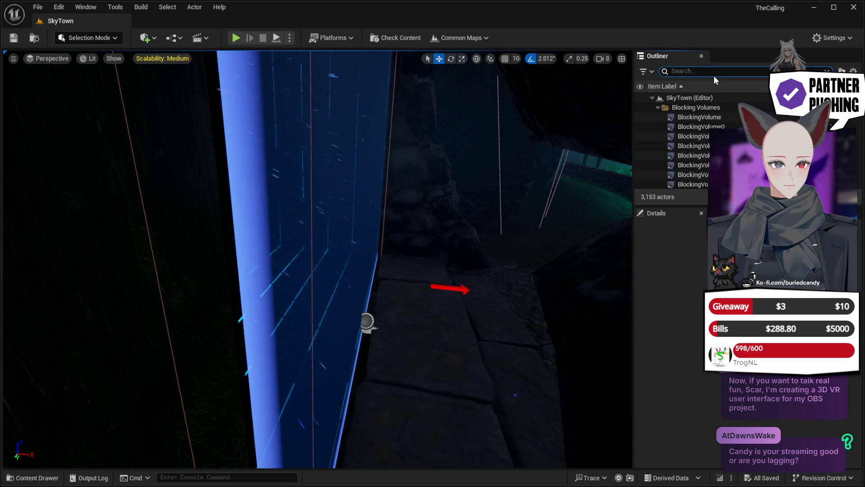
text(post)
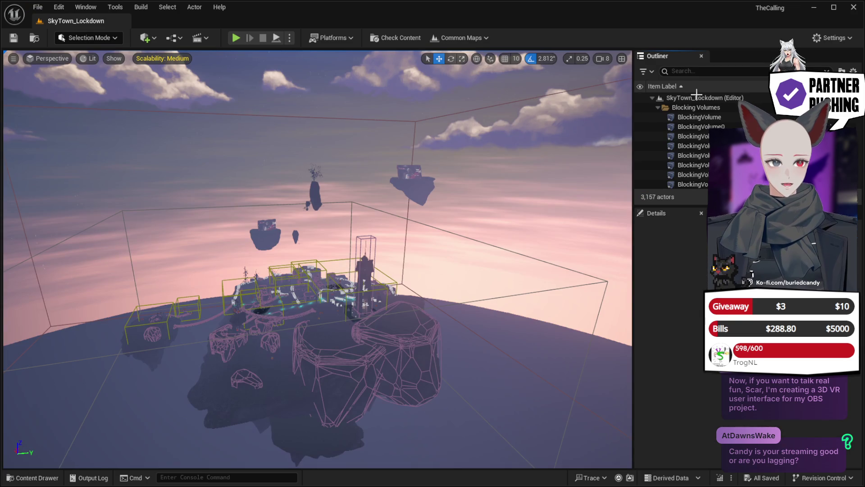
click(693, 73)
text(post)
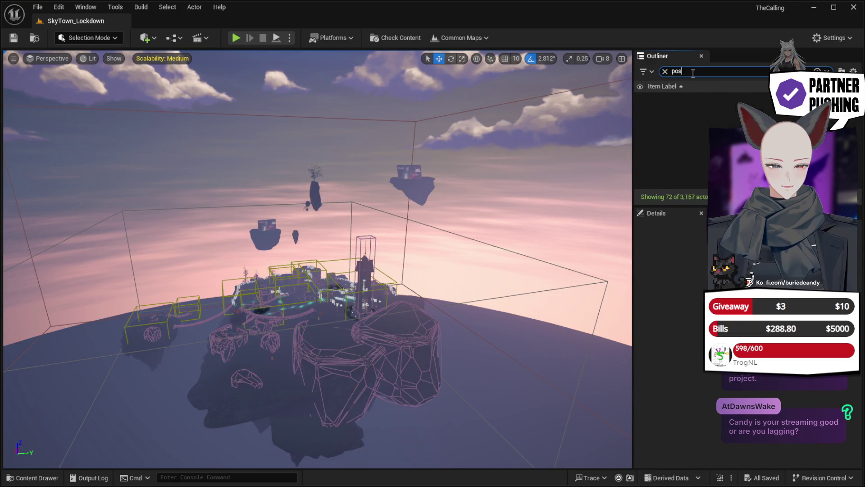
key(BackSpace)
key(BackSpace)
key(BackSpace)
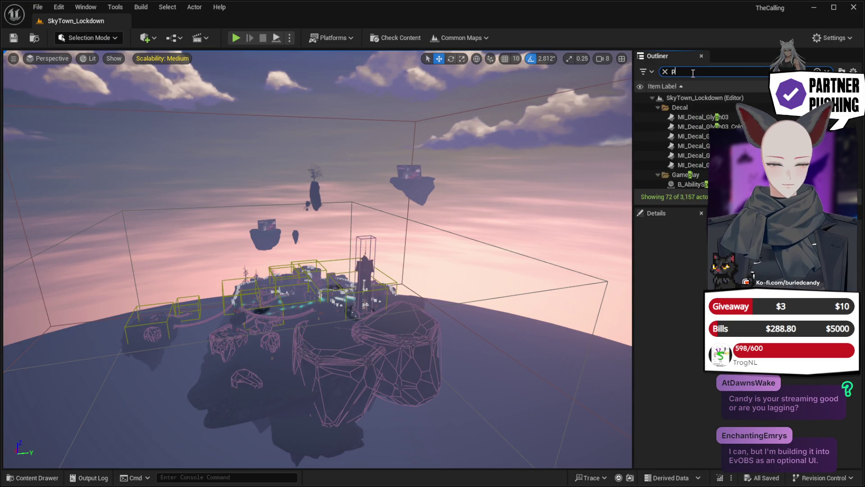
text(12700F)
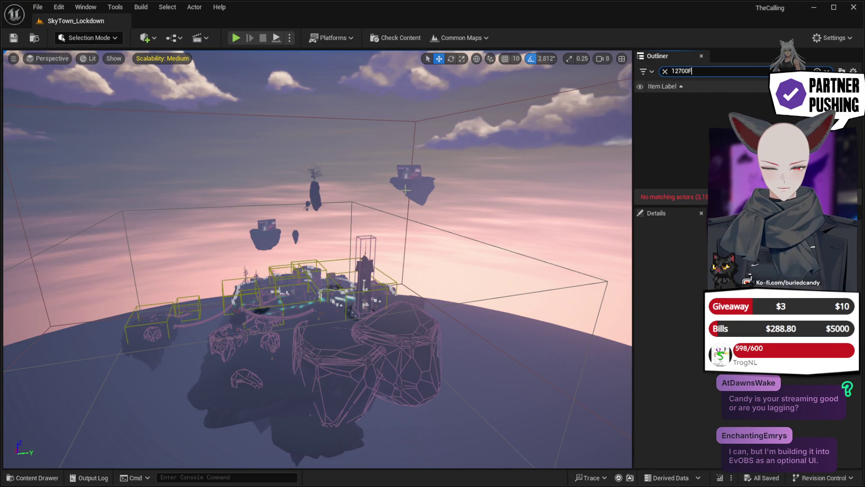
click(665, 72)
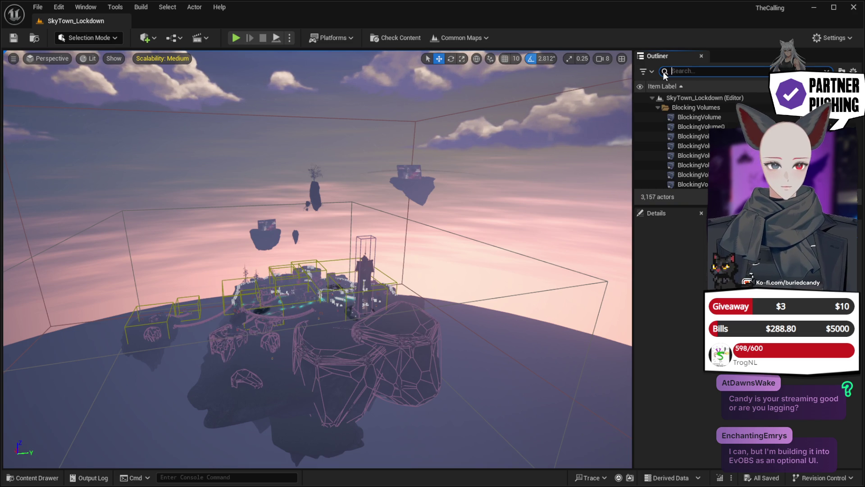
Step: Search SkyTown's Outliner for 'post' and select its PostProcessVolume
click(37, 9)
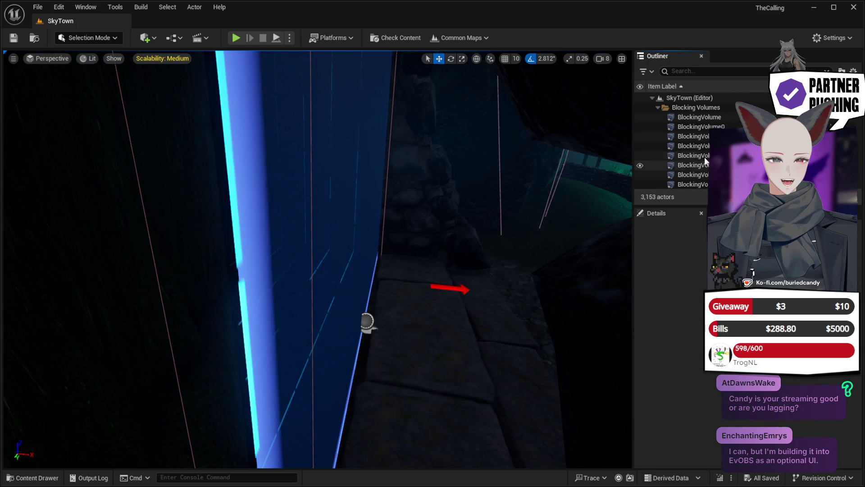
click(686, 71)
text(post)
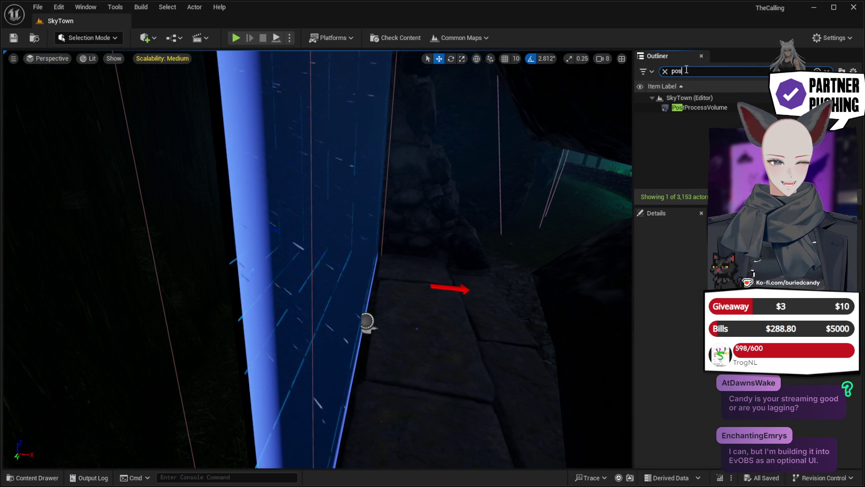
click(704, 109)
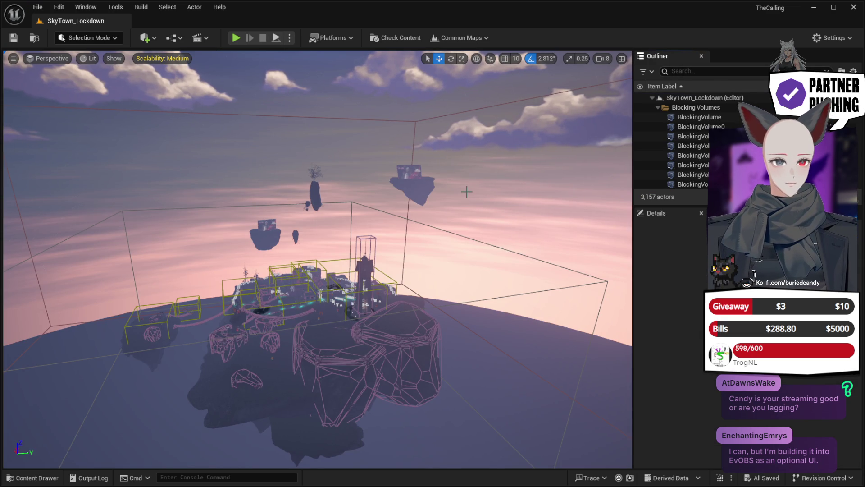
Step: Clear the Outliner search and paste the PostProcessVolume into SkyTown_Lockdown
click(690, 71)
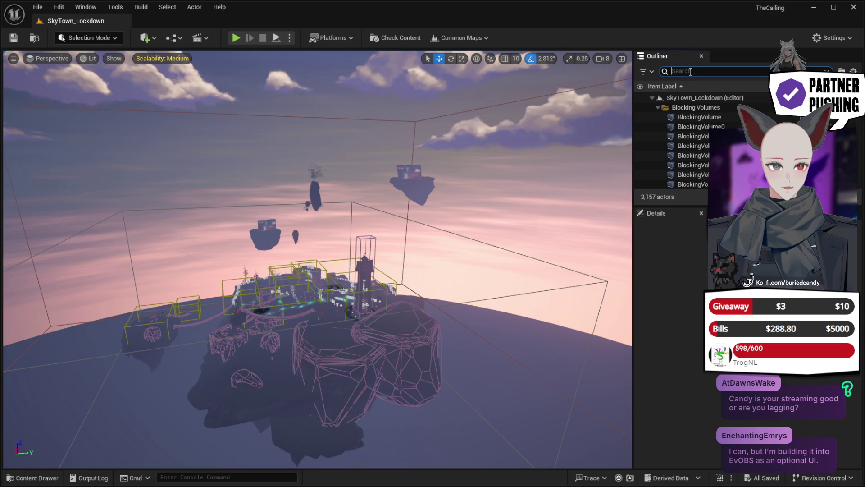
text(pios)
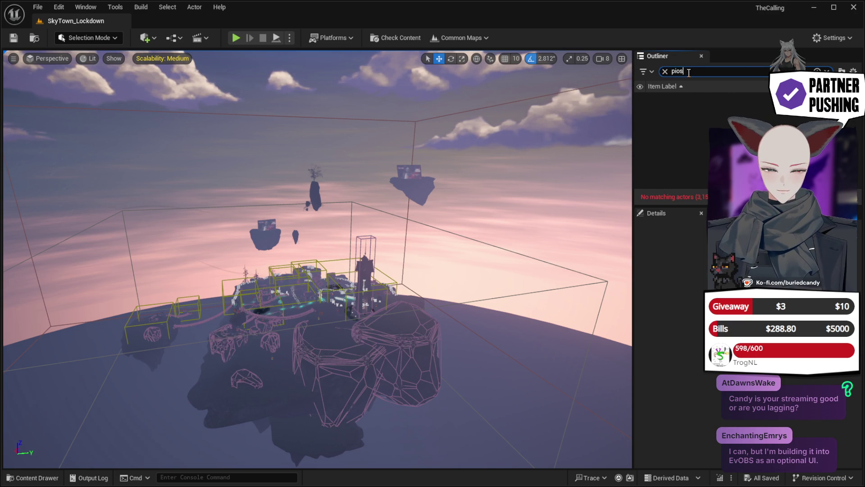
key(BackSpace)
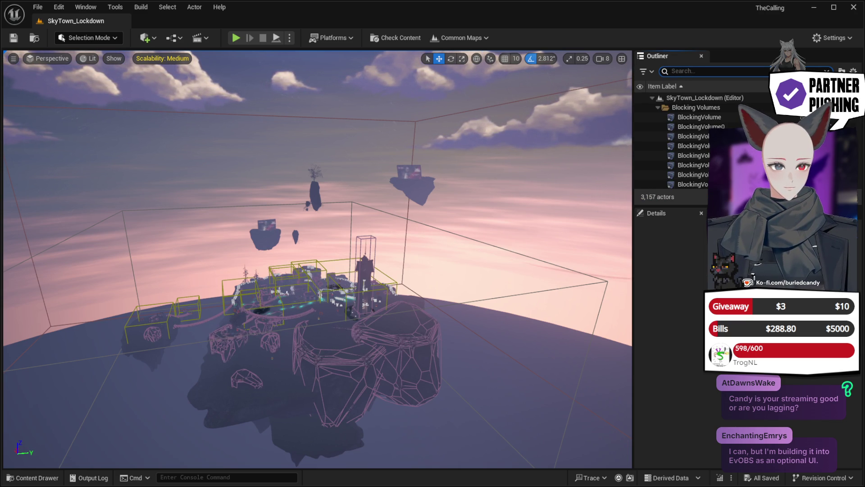
key(ctrl+v)
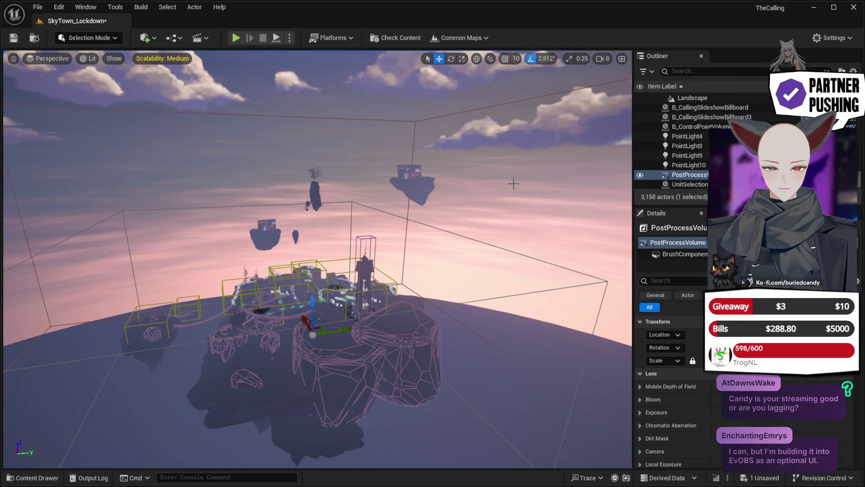
Step: Filter the PostProcessVolume's Details properties with the 'enable' search term
click(711, 73)
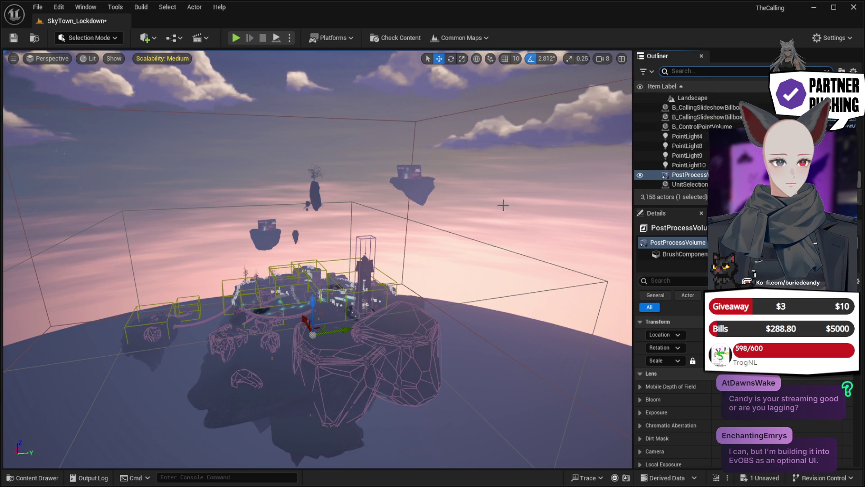
scroll(696, 399, down, 10)
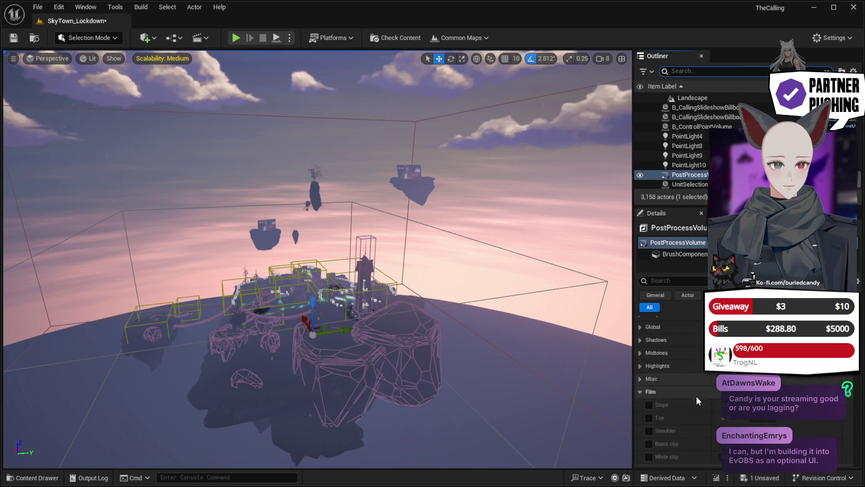
scroll(696, 396, down, 3)
click(676, 279)
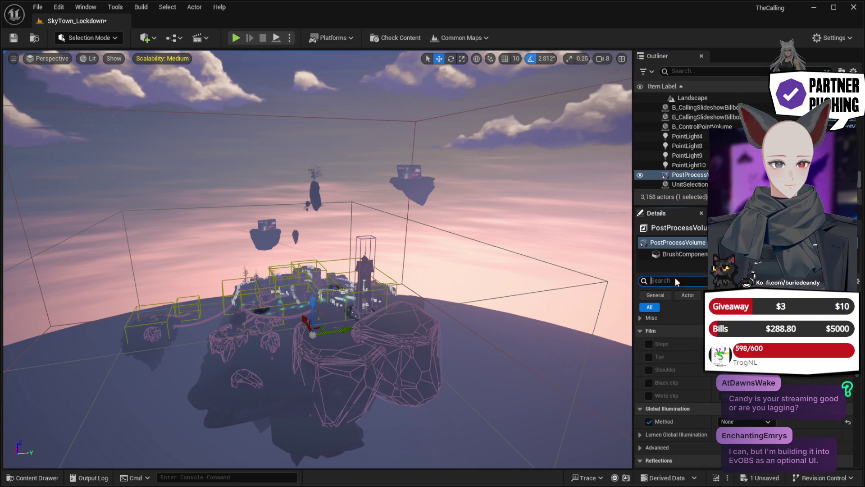
text(enable)
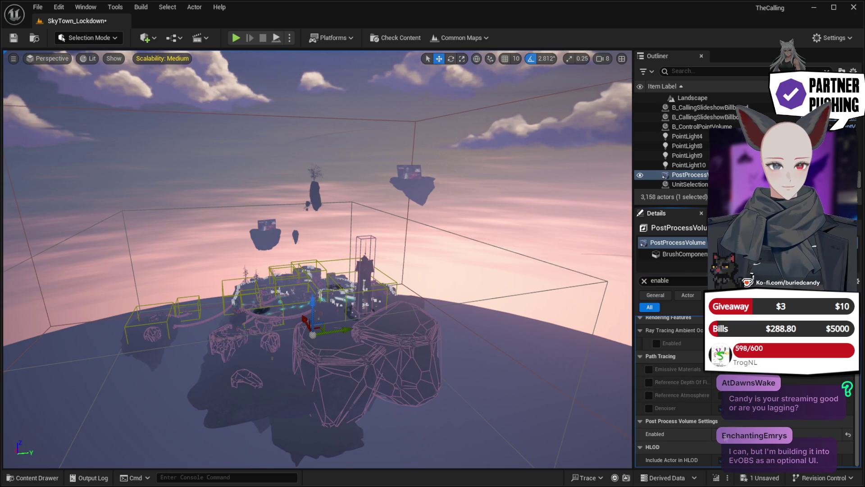
Step: Fly the camera across the island into the stone arch and select the stairs at its base
scroll(332, 408, up, 5)
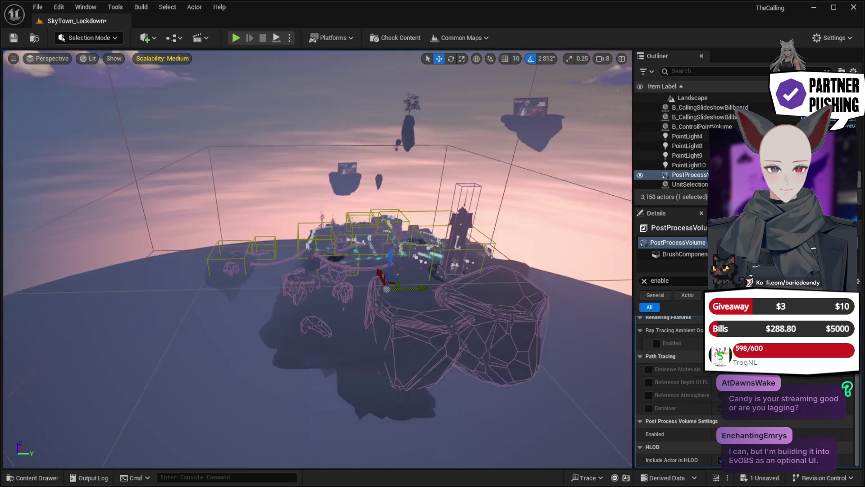
scroll(318, 260, up, 8)
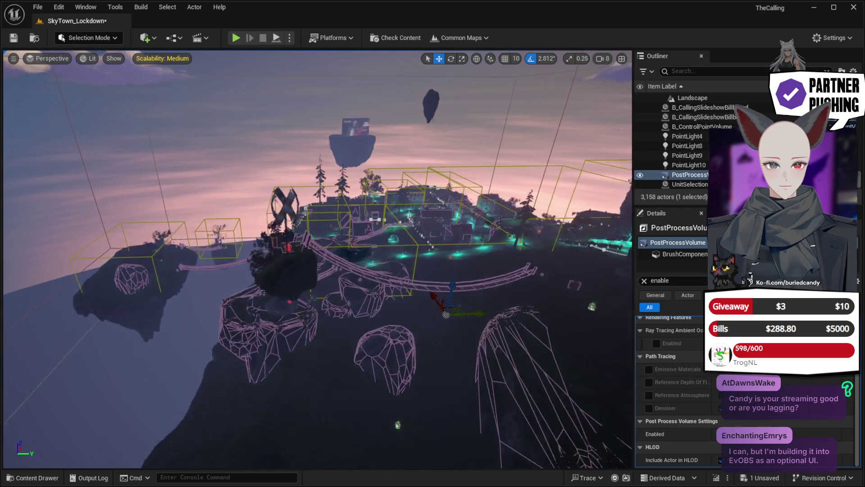
scroll(318, 260, up, 8)
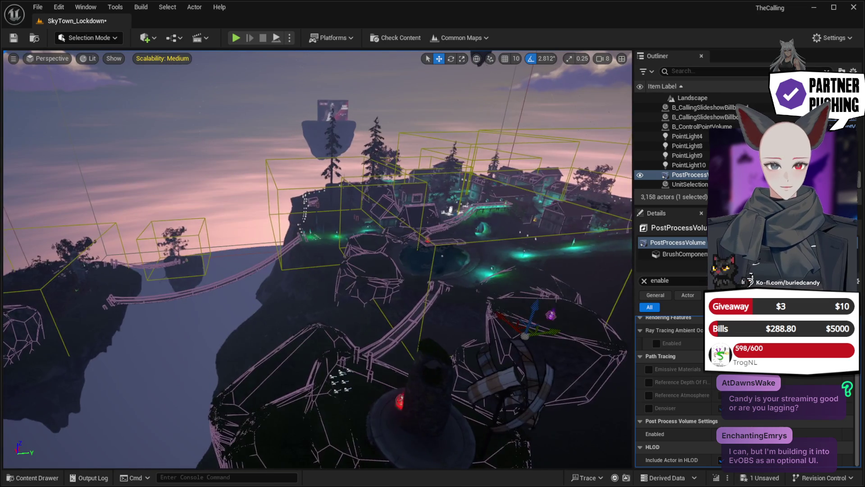
scroll(318, 260, up, 10)
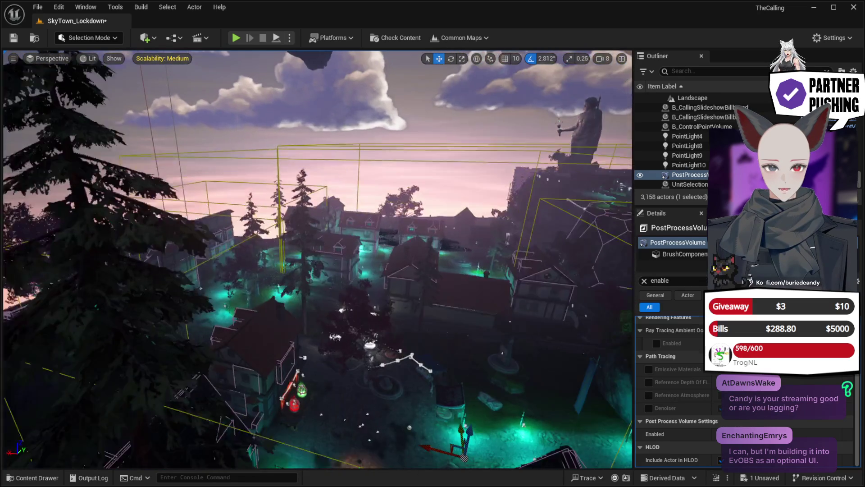
scroll(318, 259, up, 10)
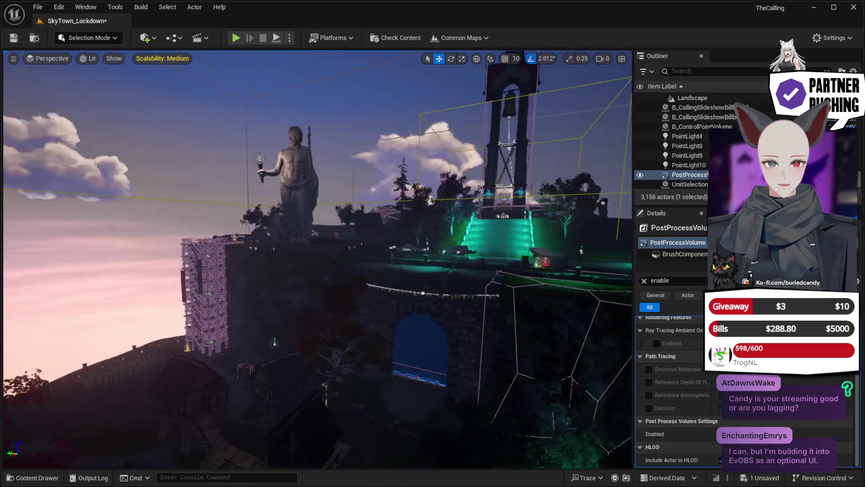
scroll(318, 259, up, 10)
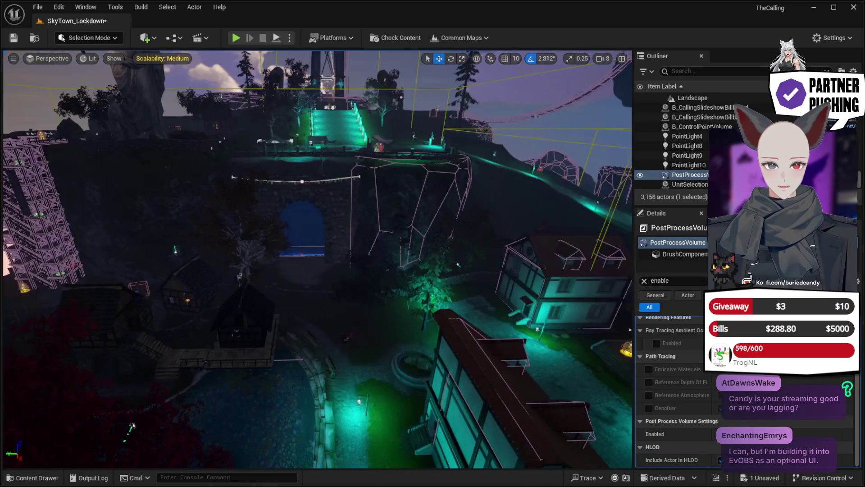
scroll(318, 260, up, 10)
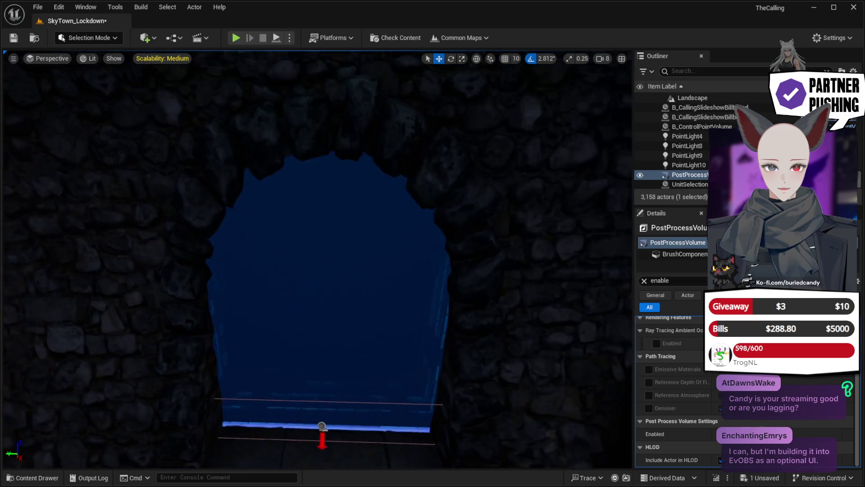
scroll(331, 371, up, 5)
click(318, 376)
Step: Select the B_Teleport12 teleport inside the arch and its Box component
drag(337, 376, 405, 360)
click(315, 318)
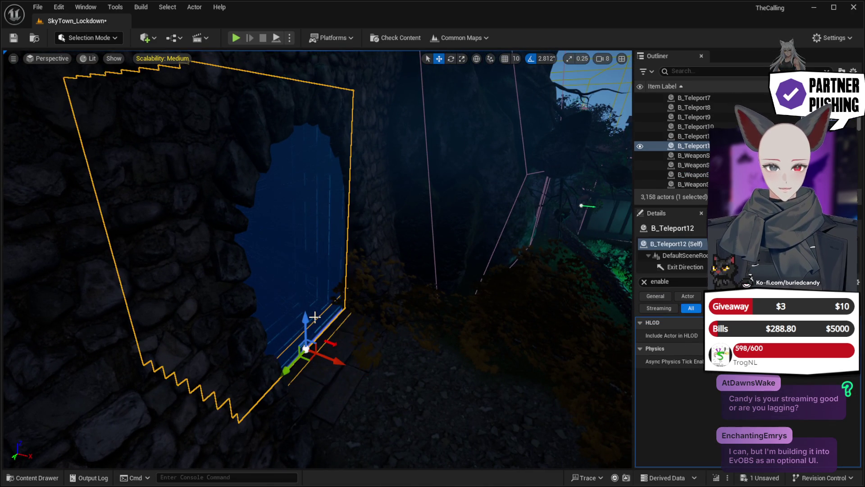
scroll(674, 255, down, 1)
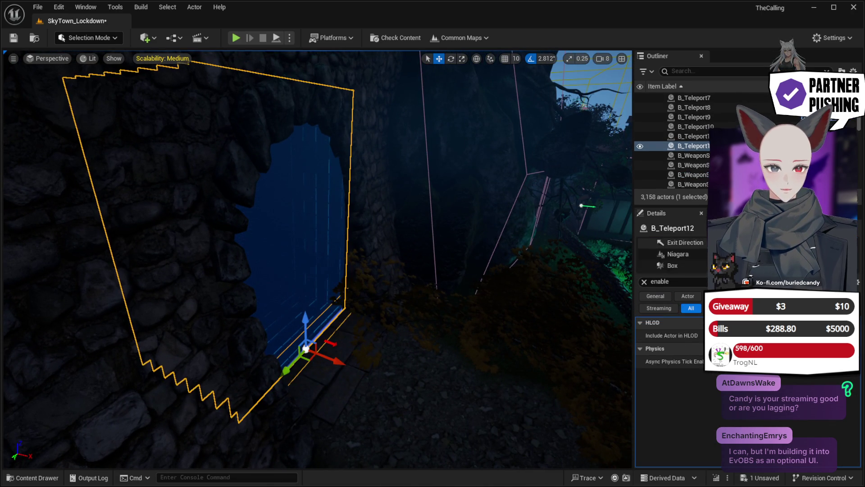
click(693, 265)
Step: Slide the trigger box along X and raise it, centred higher inside the arch
drag(401, 329, 394, 239)
drag(244, 357, 217, 348)
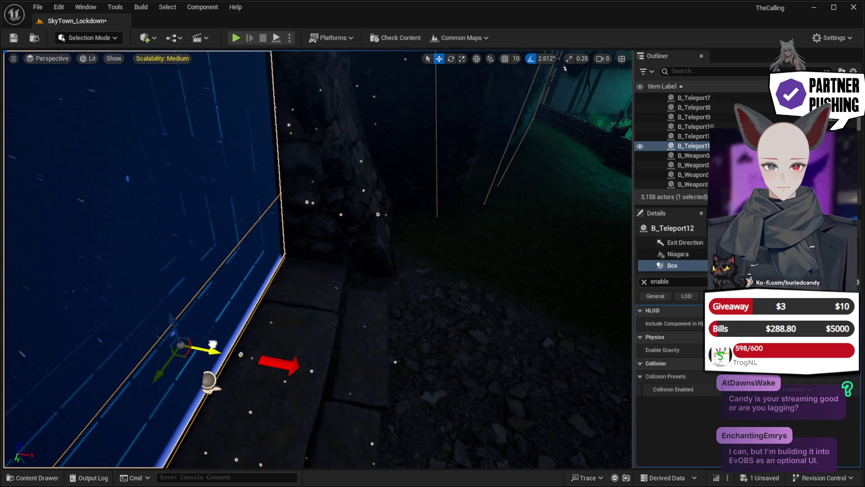
drag(332, 325, 361, 293)
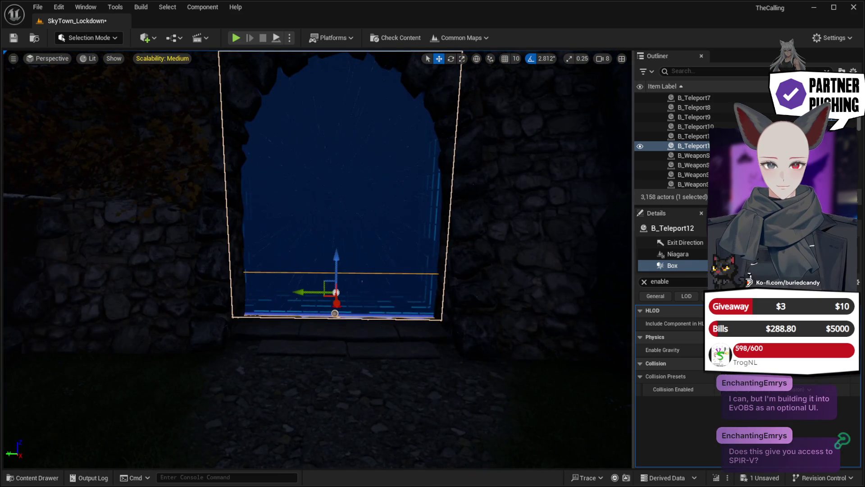
drag(338, 255, 334, 149)
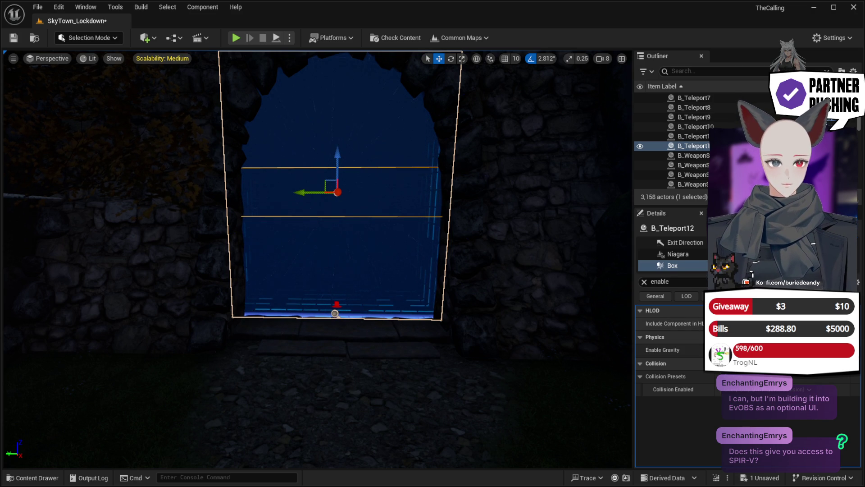
click(645, 282)
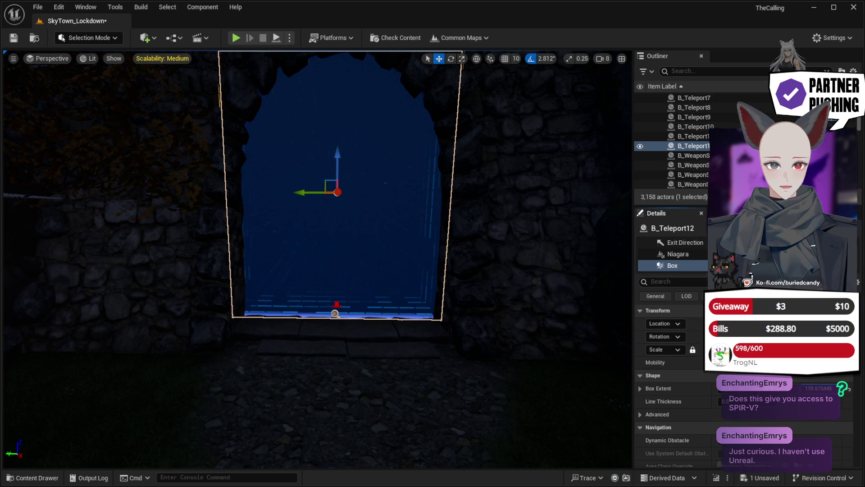
Step: Frame the teleport box, save SkyTown_Lockdown, and look around the newly opened TheBox level
scroll(483, 272, down, 3)
key(f)
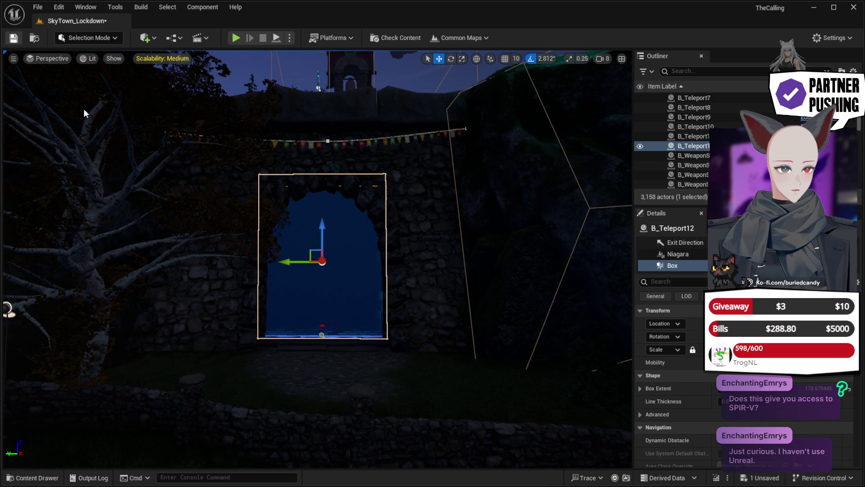
key(ctrl+s)
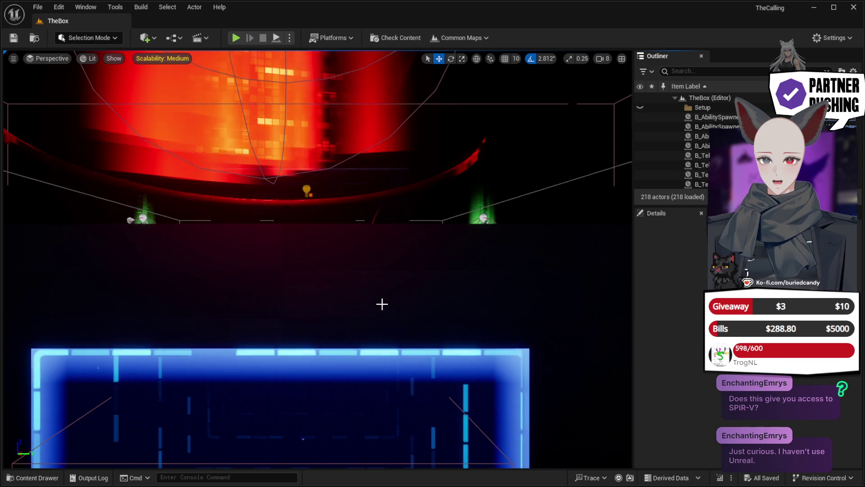
drag(381, 305, 378, 304)
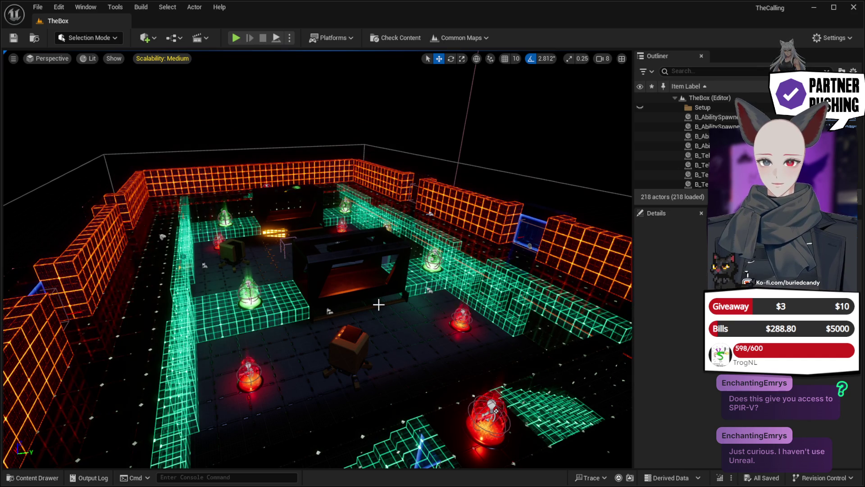
Step: Fly toward TheBox's glowing orange grid wall to inspect it
drag(378, 305, 378, 305)
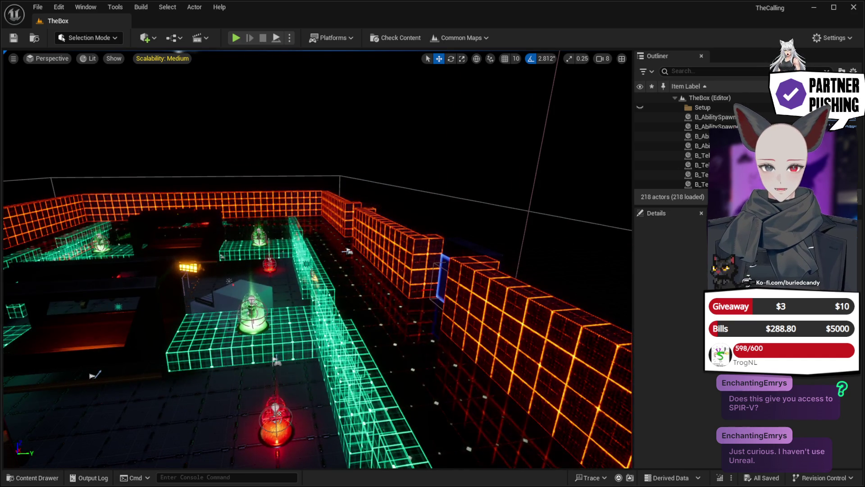
click(694, 71)
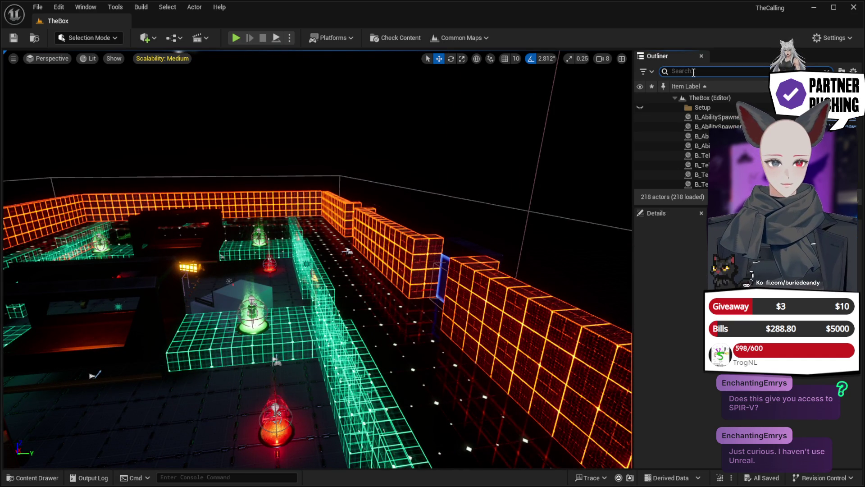
Step: Find the PostProcessVolume with the 'post' outliner search, select it and browse its settings
text(post)
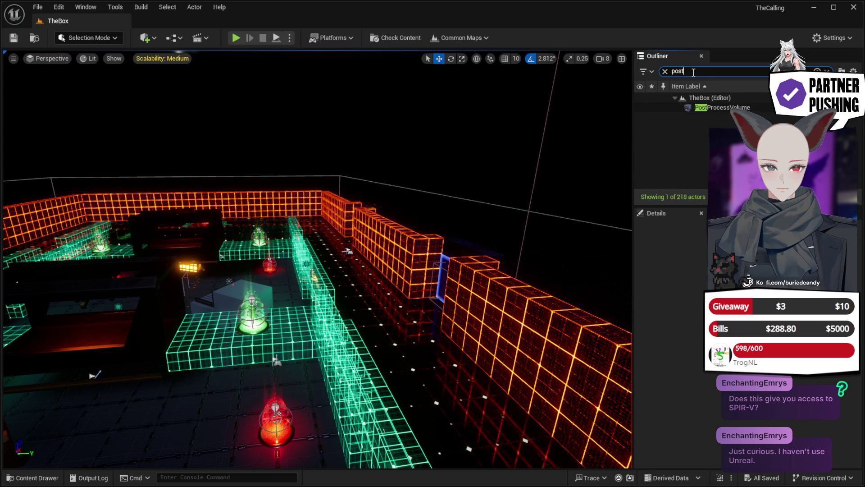
click(710, 110)
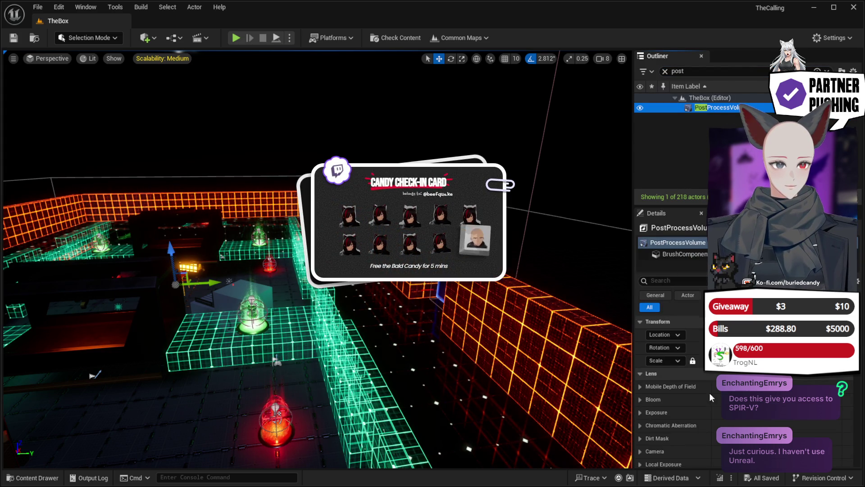
click(713, 410)
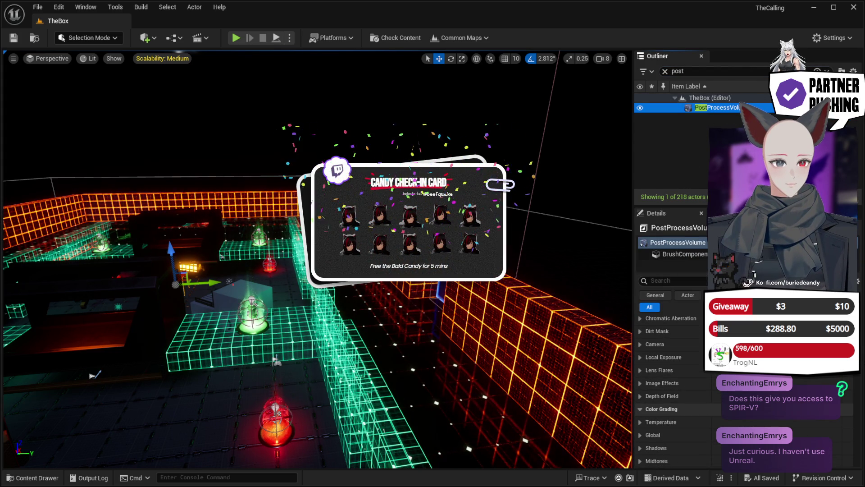
scroll(848, 425, down, 15)
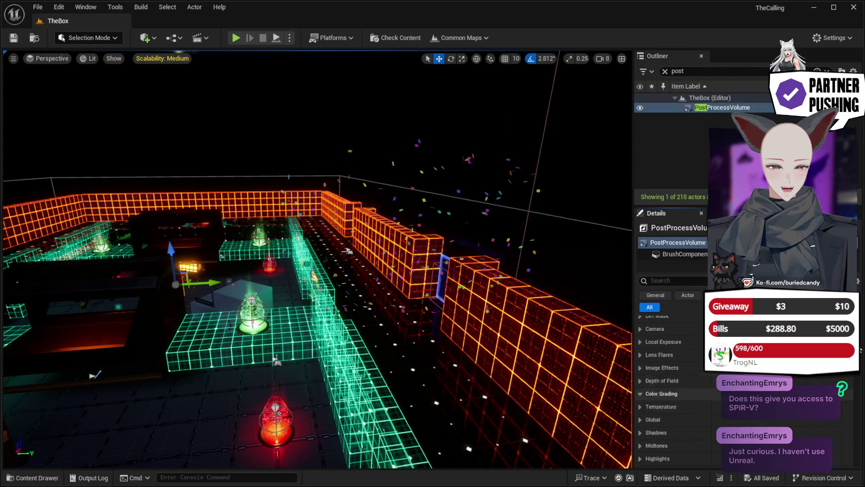
scroll(848, 426, down, 10)
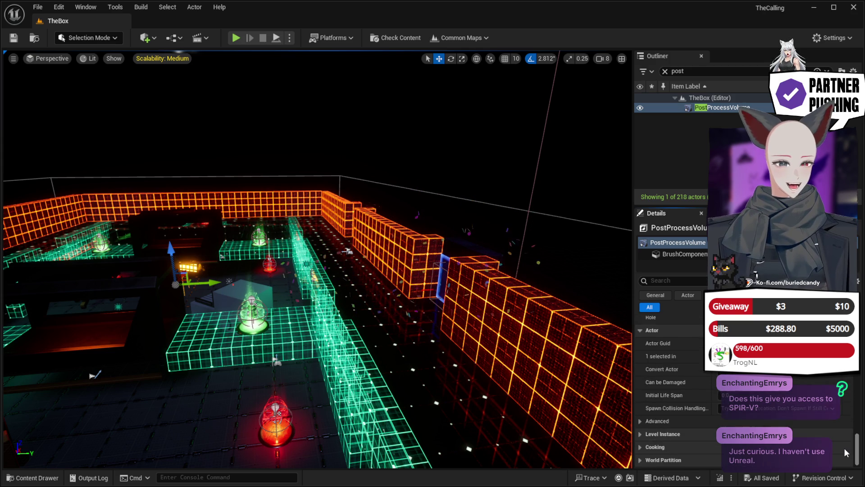
scroll(847, 439, up, 20)
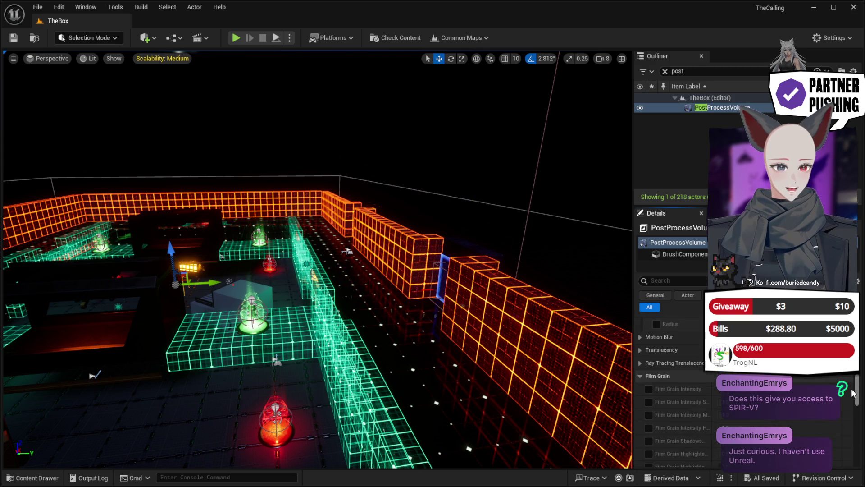
scroll(848, 439, up, 10)
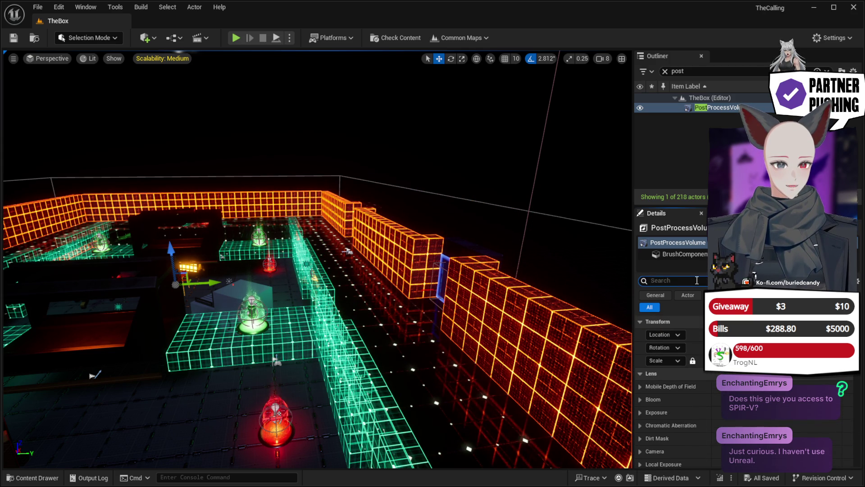
Step: Filter its Details by 'material' and add one Post Process Materials array element
text(ma)
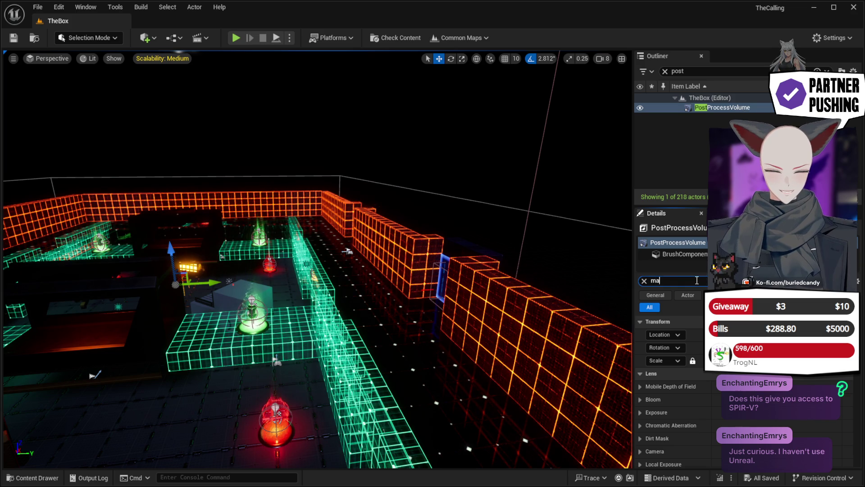
text(terial)
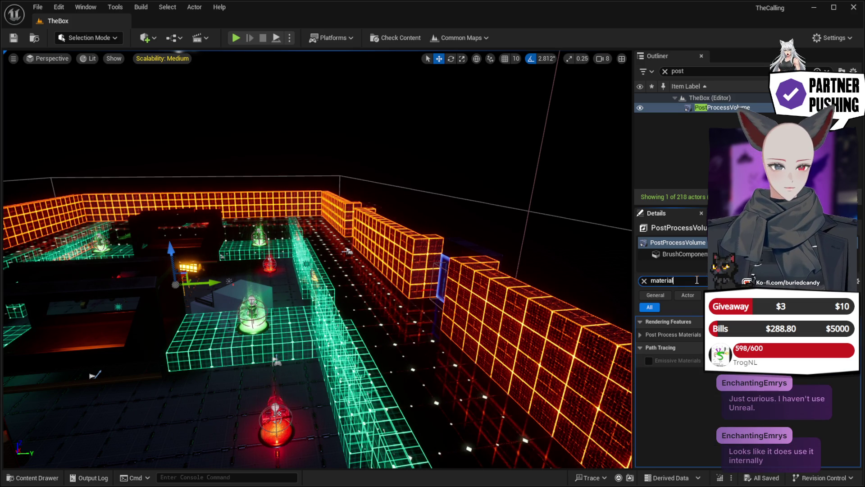
click(640, 335)
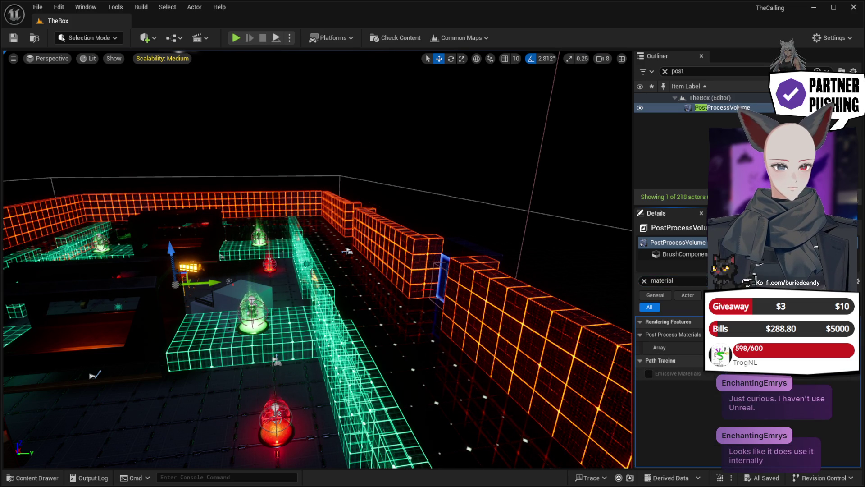
click(739, 348)
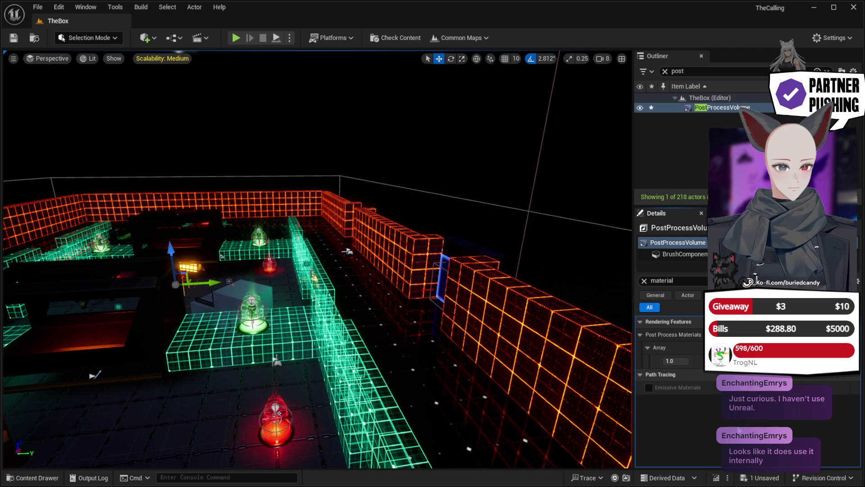
mouse_move(316, 270)
mouse_down()
mouse_move(352, 270)
mouse_move(374, 248)
mouse_up()
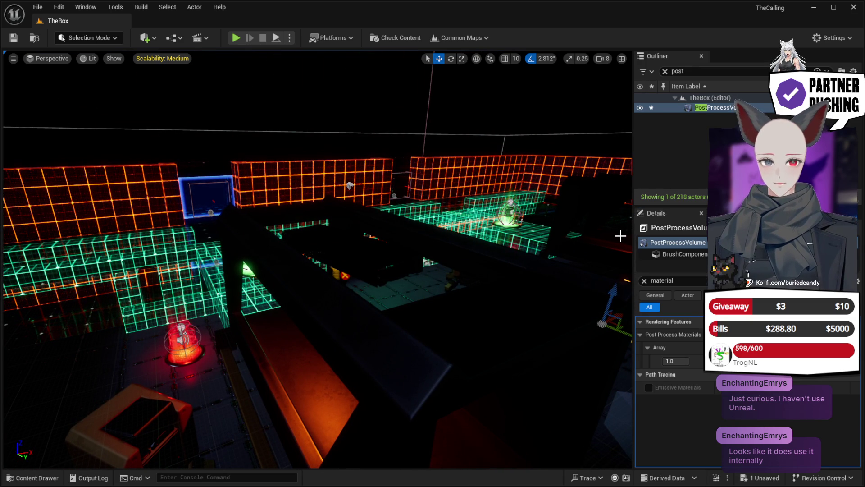
Step: Search 'exten' to show the Infinite Extent (Unbound) setting and save the level
click(645, 280)
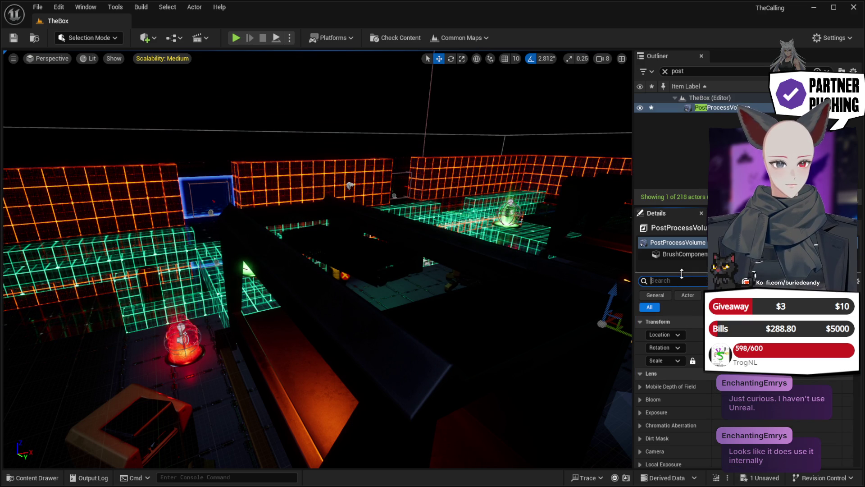
text(exten)
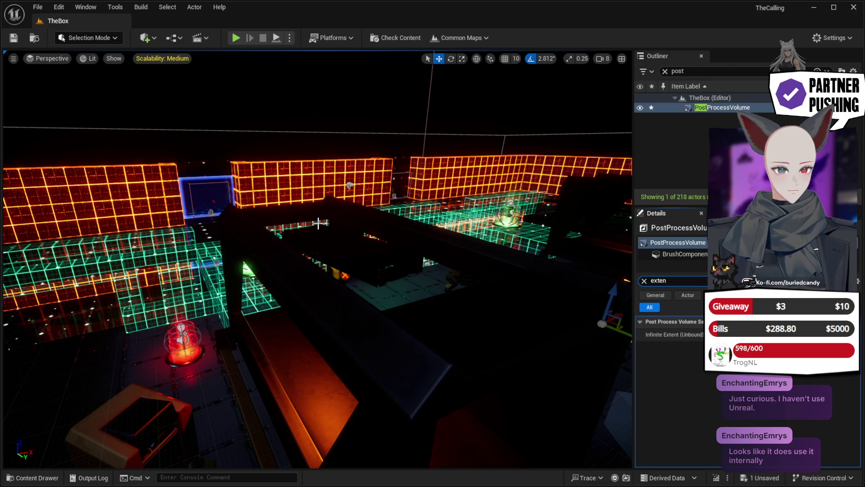
click(14, 37)
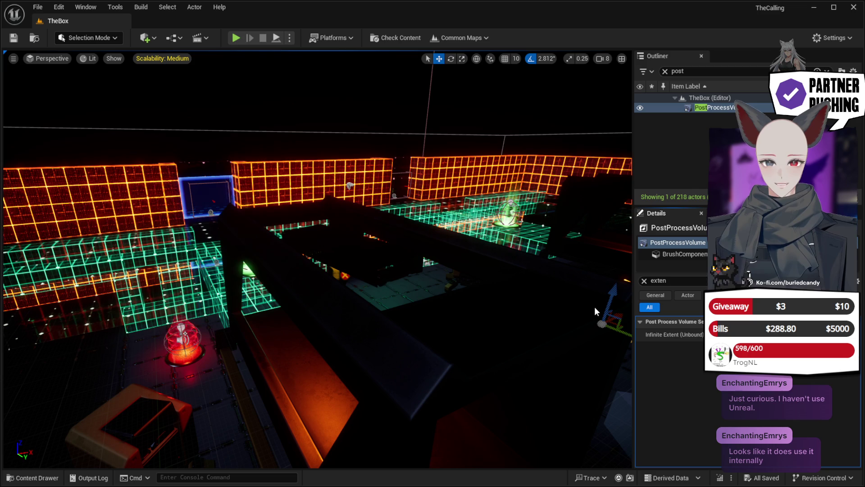
mouse_move(451, 320)
mouse_down()
mouse_move(550, 270)
mouse_move(612, 332)
mouse_move(576, 344)
mouse_move(541, 315)
mouse_up()
drag(298, 323, 299, 323)
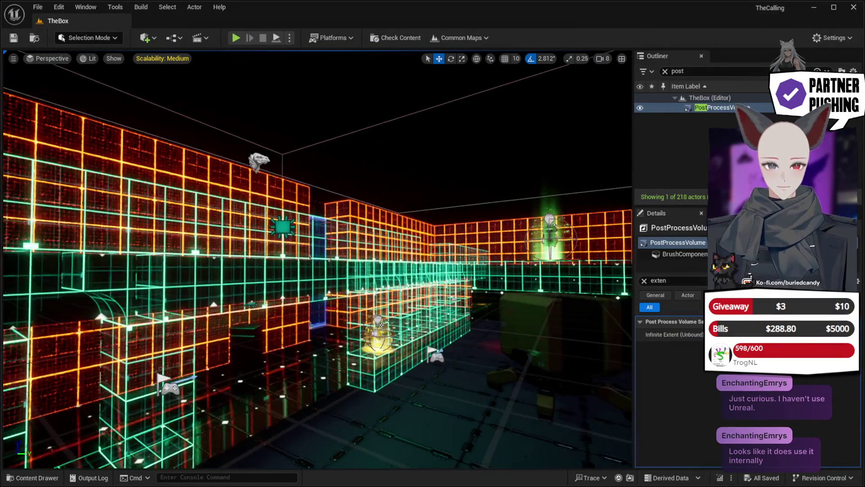
drag(299, 322, 298, 323)
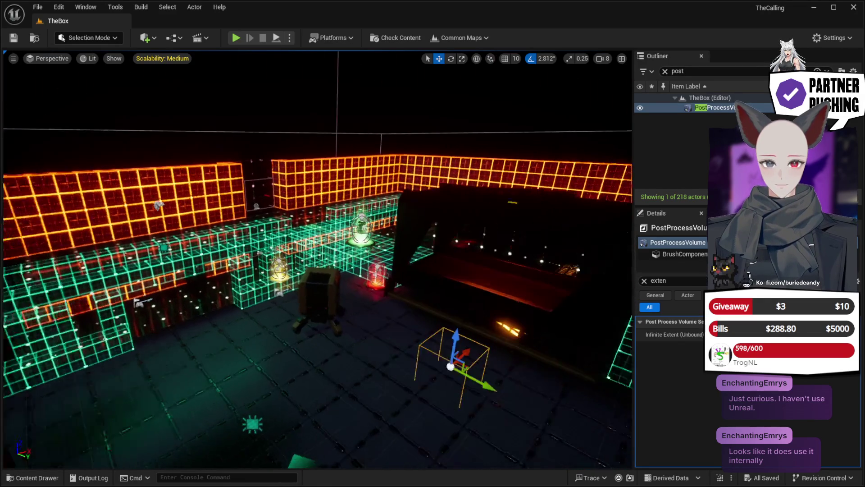
drag(298, 322, 299, 322)
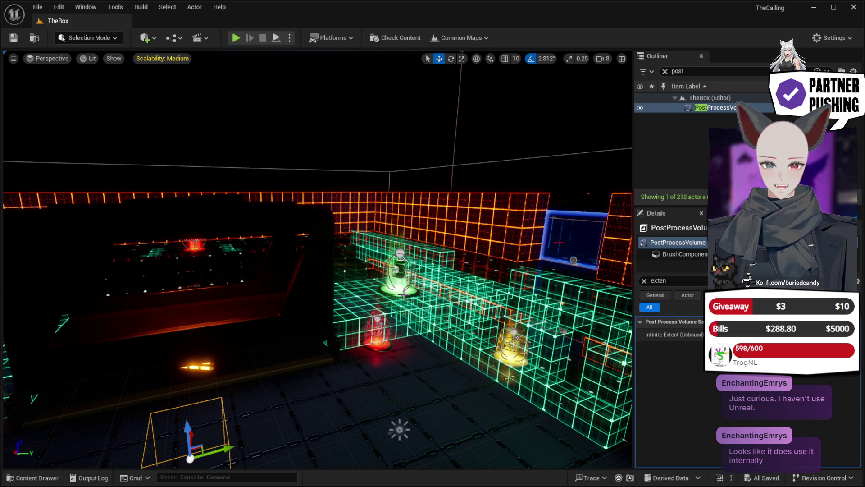
Step: Delete B_AbilitySpawner3 and a second green ability spawner from the grid room
click(403, 288)
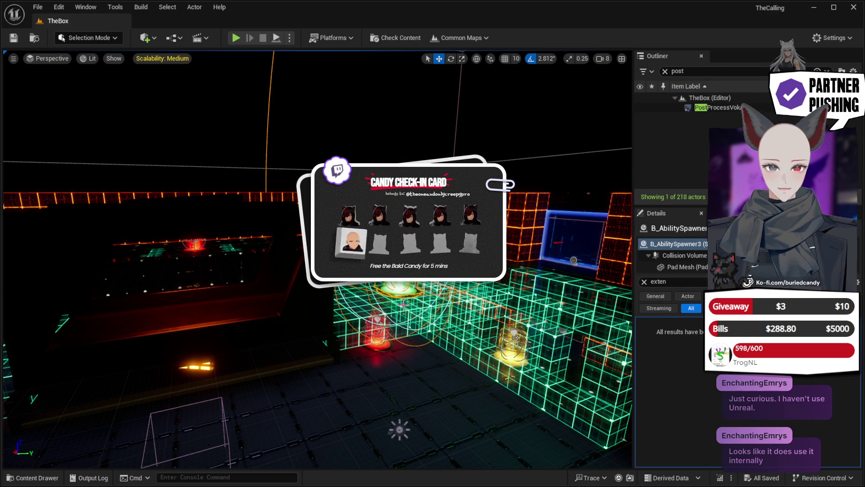
key(Delete)
mouse_move(312, 313)
mouse_down()
mouse_move(342, 286)
mouse_move(235, 288)
mouse_up()
click(170, 174)
key(Delete)
drag(189, 247, 253, 221)
Step: Shift the middle green spawner to the right along its X axis
click(214, 230)
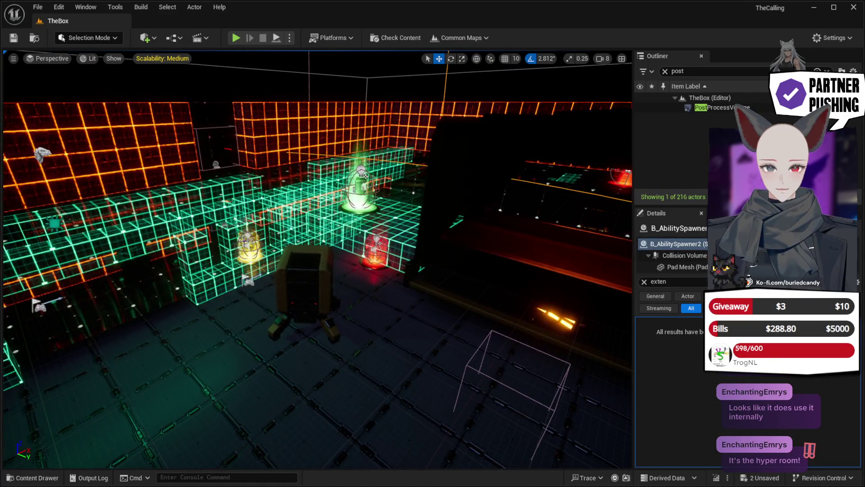
click(360, 194)
mouse_move(392, 198)
mouse_down()
mouse_move(484, 199)
mouse_move(577, 215)
mouse_up()
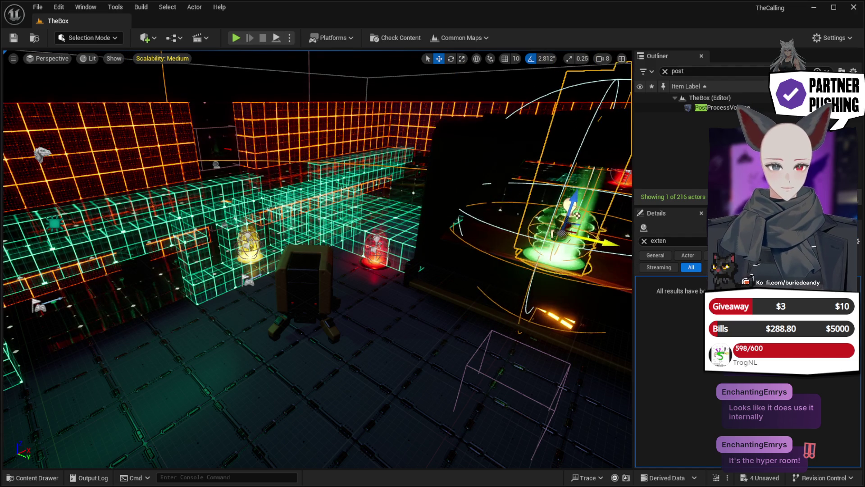
mouse_move(516, 274)
mouse_down()
mouse_move(496, 270)
mouse_move(482, 284)
mouse_move(514, 270)
mouse_up()
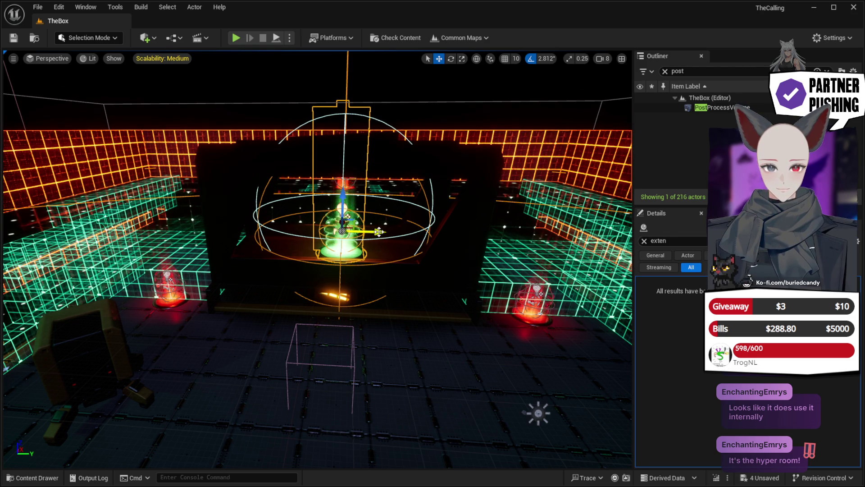
drag(380, 231, 381, 231)
click(280, 239)
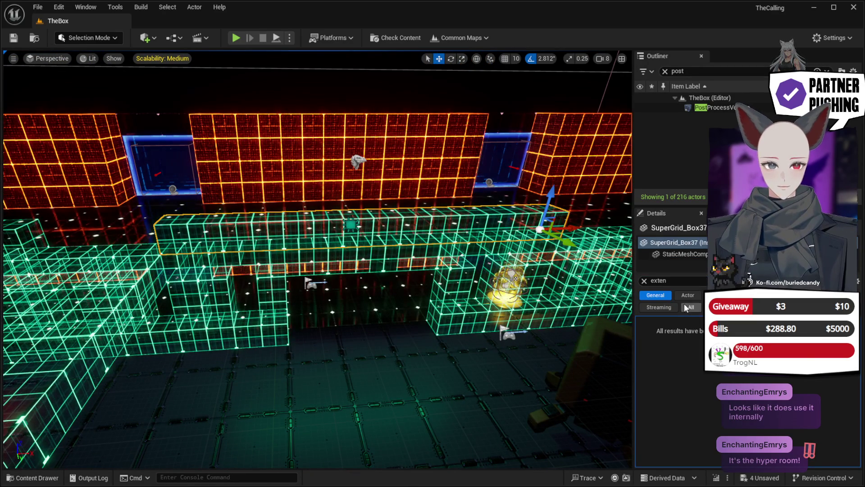
Step: Assign a new material to Element 0 of SuperGrid_Box37's Materials
click(644, 281)
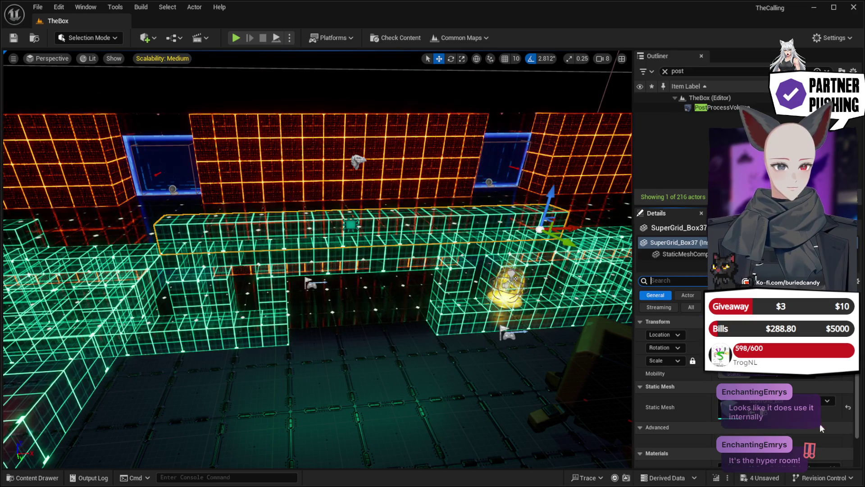
scroll(671, 342, down, 3)
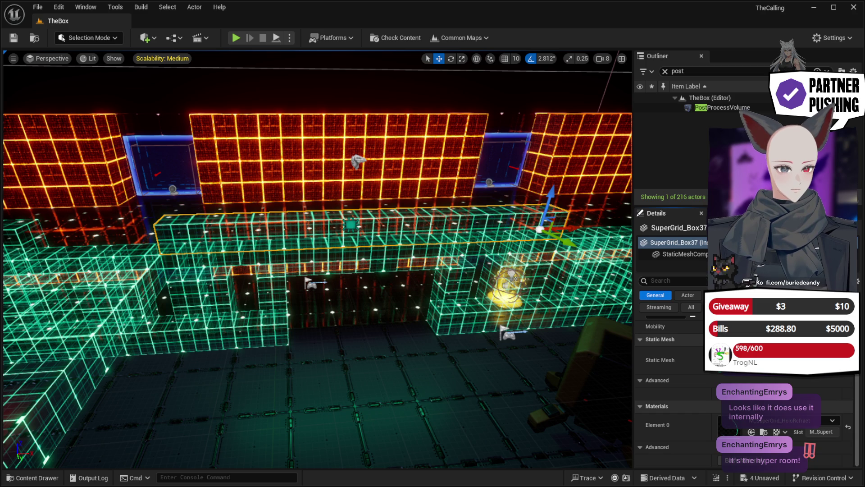
key(ctrl+z)
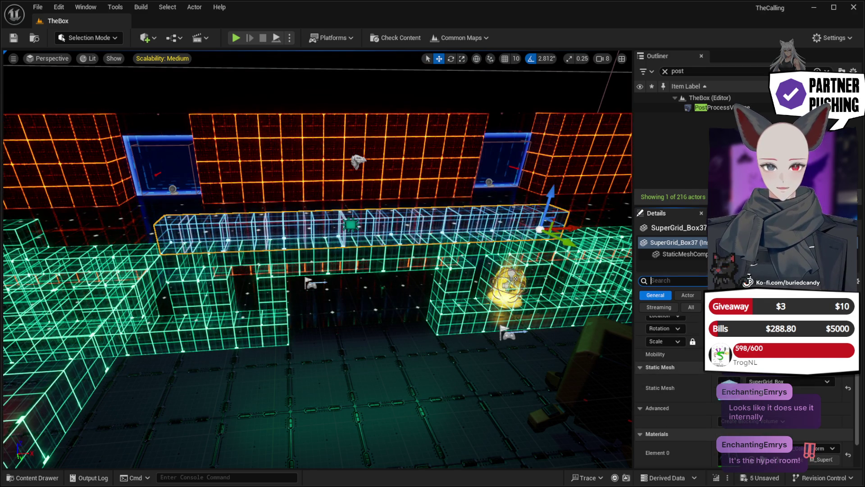
click(672, 281)
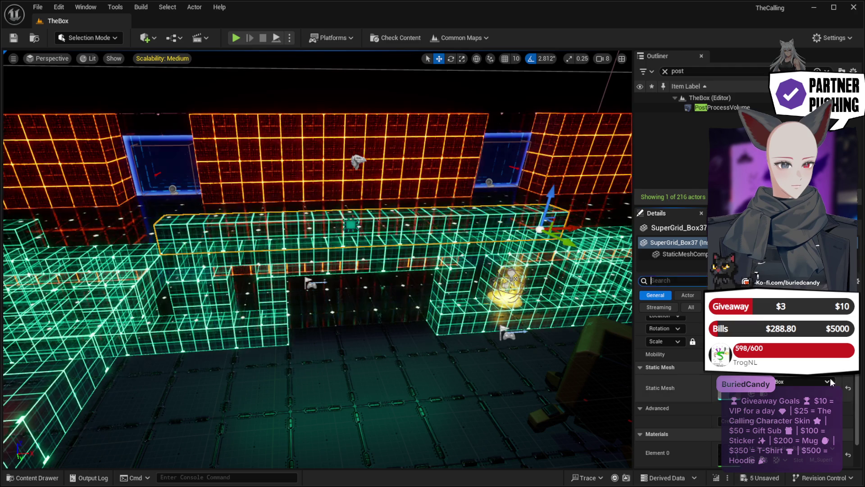
mouse_move(472, 394)
mouse_down()
mouse_move(442, 347)
mouse_move(437, 316)
mouse_move(439, 327)
mouse_up()
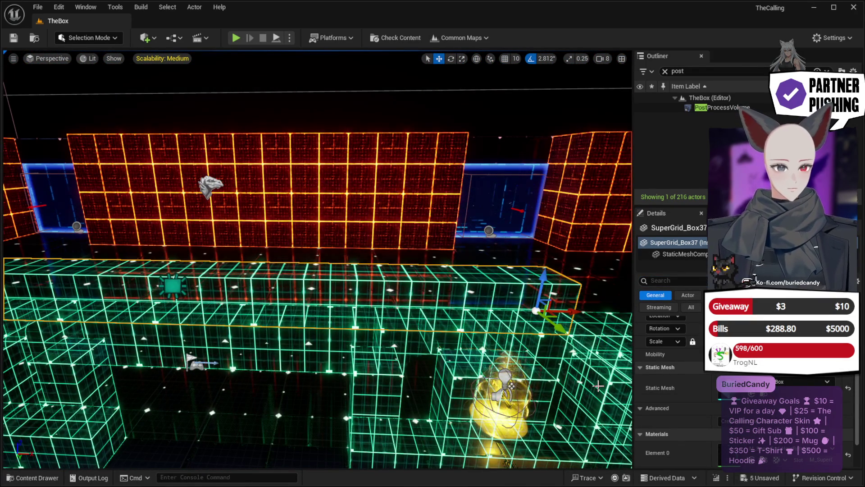
mouse_move(439, 326)
mouse_down()
mouse_move(430, 329)
mouse_move(439, 347)
mouse_move(446, 343)
mouse_up()
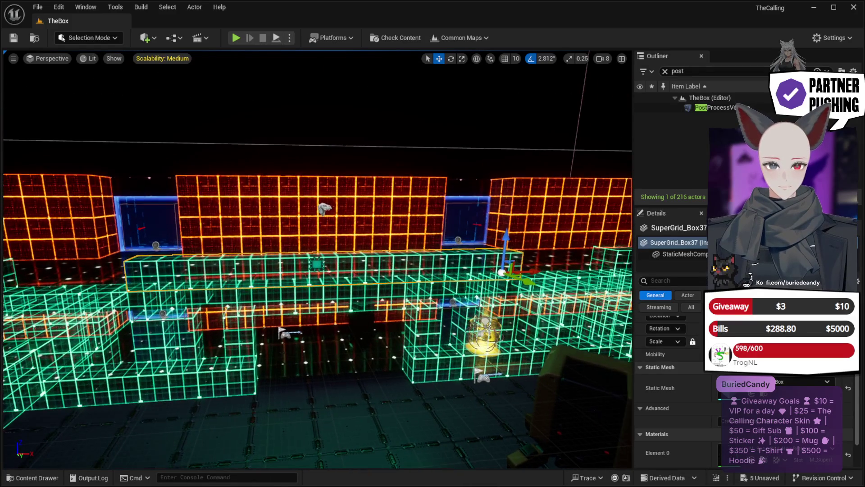
scroll(676, 388, down, 1)
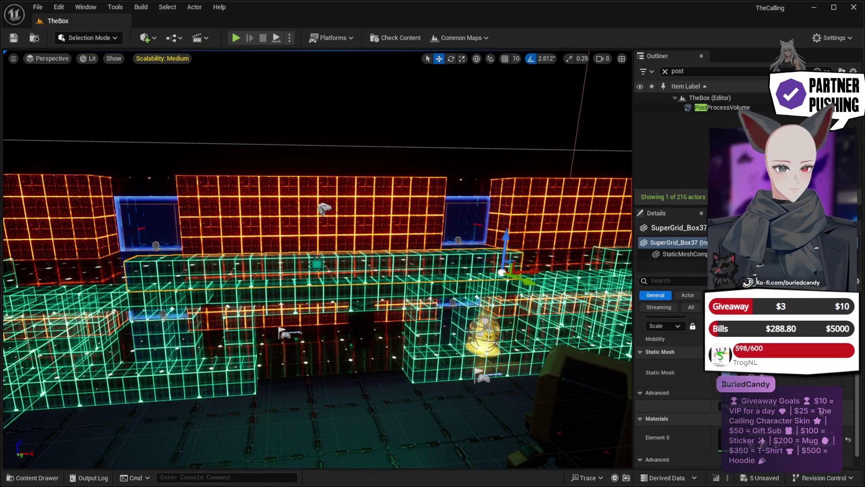
scroll(672, 361, up, 2)
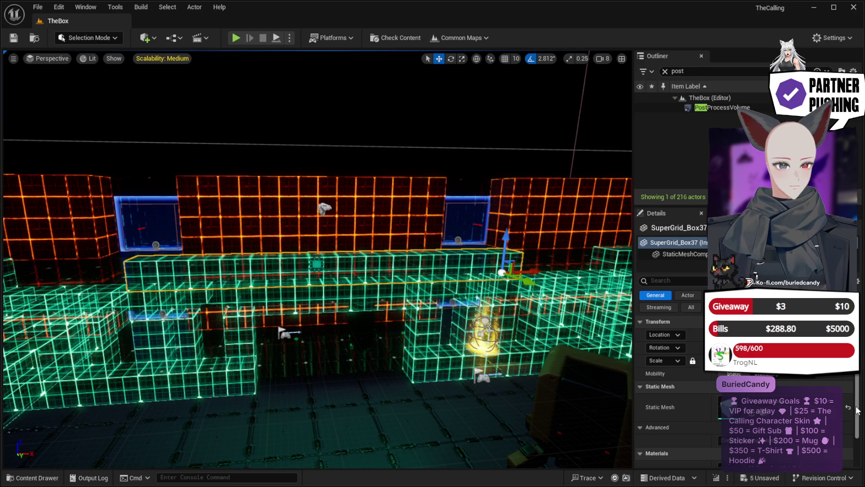
scroll(855, 448, down, 3)
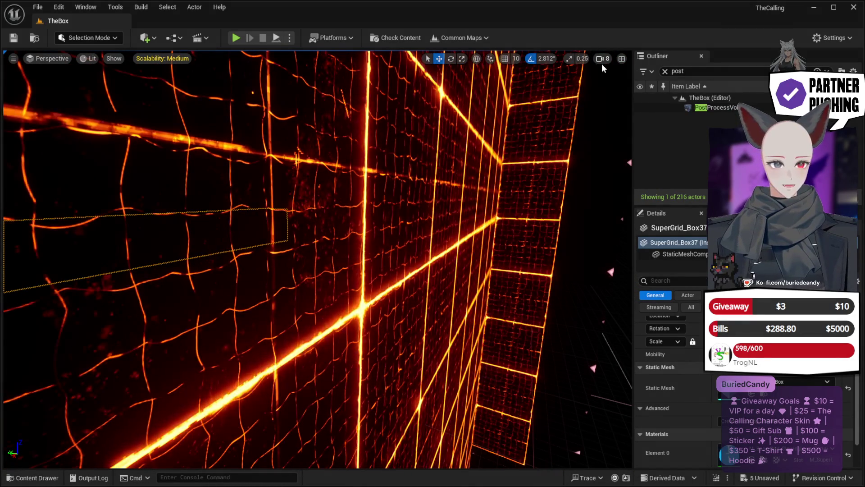
Step: Focus the viewport on the selected blue SuperGrid box and browse the System/BattleRoyale content folder
scroll(549, 81, down, 2)
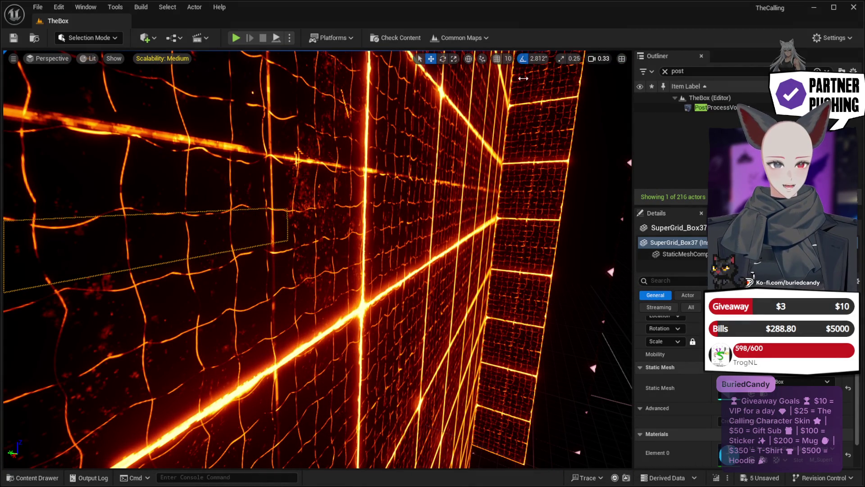
key(f)
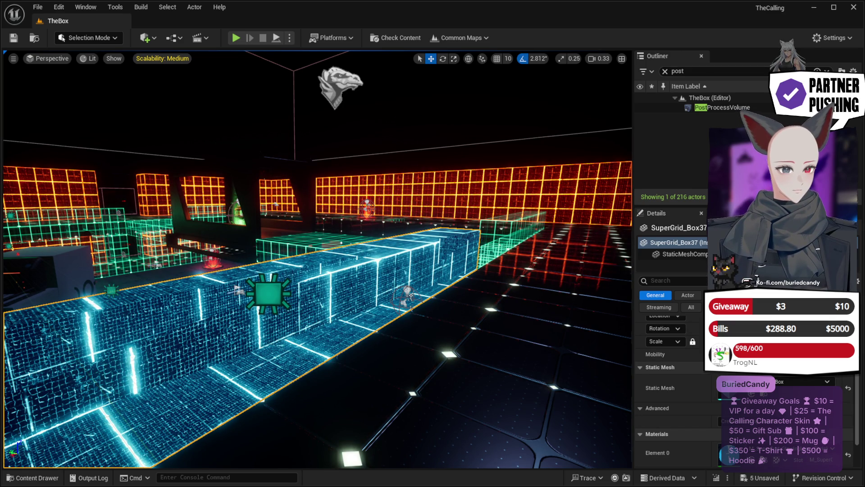
key(ctrl+space)
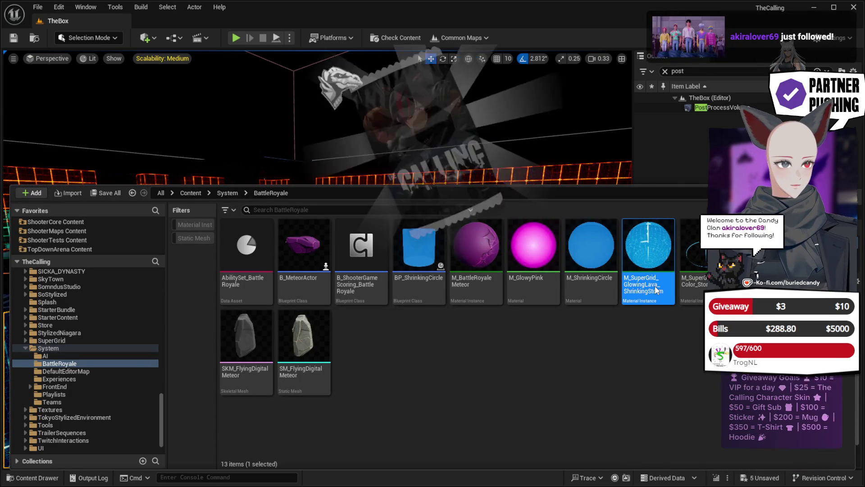
Step: Uncheck Two Sided on the GlowingLava material instance, then select SuperGrid_Box9 back in TheBox
double_click(656, 290)
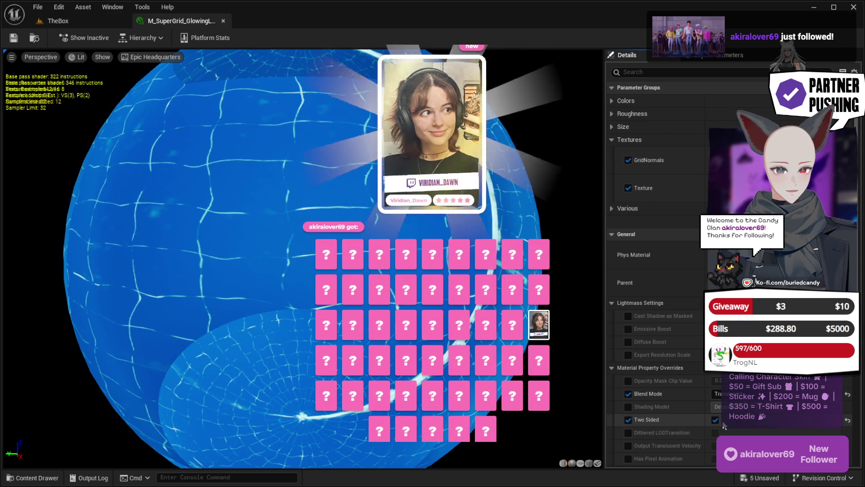
click(716, 420)
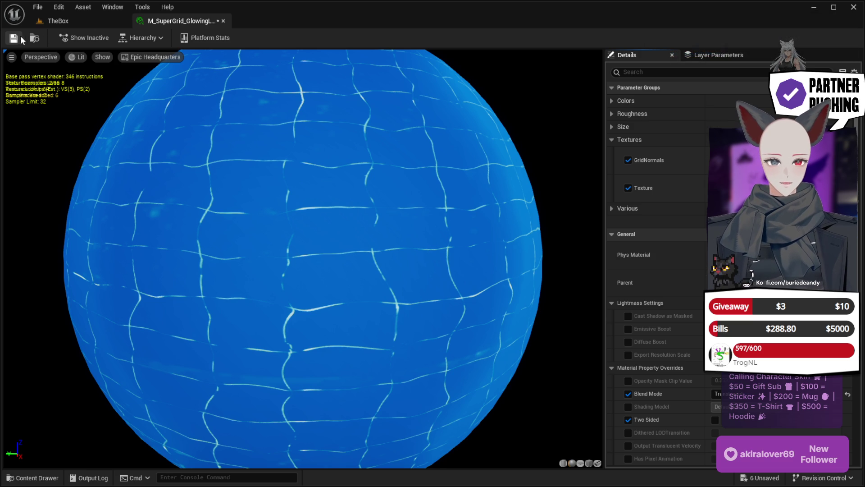
click(71, 20)
mouse_move(356, 336)
mouse_down()
mouse_move(324, 331)
mouse_move(307, 342)
mouse_move(342, 313)
mouse_move(316, 279)
mouse_move(353, 340)
mouse_move(365, 340)
mouse_up()
click(358, 342)
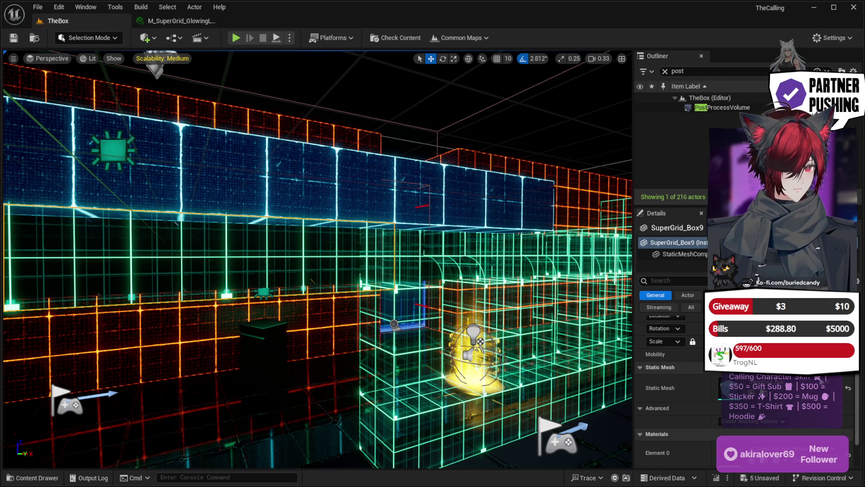
mouse_move(365, 341)
mouse_down()
mouse_move(329, 335)
mouse_move(284, 305)
mouse_up()
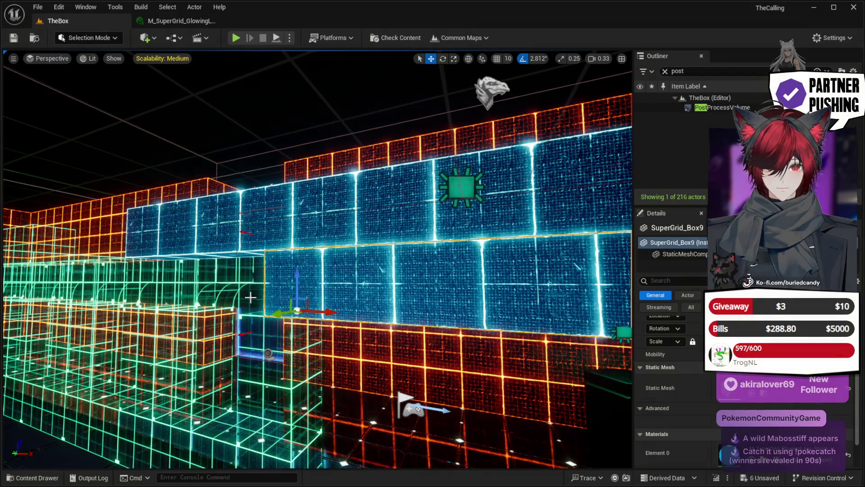
click(256, 313)
click(266, 341)
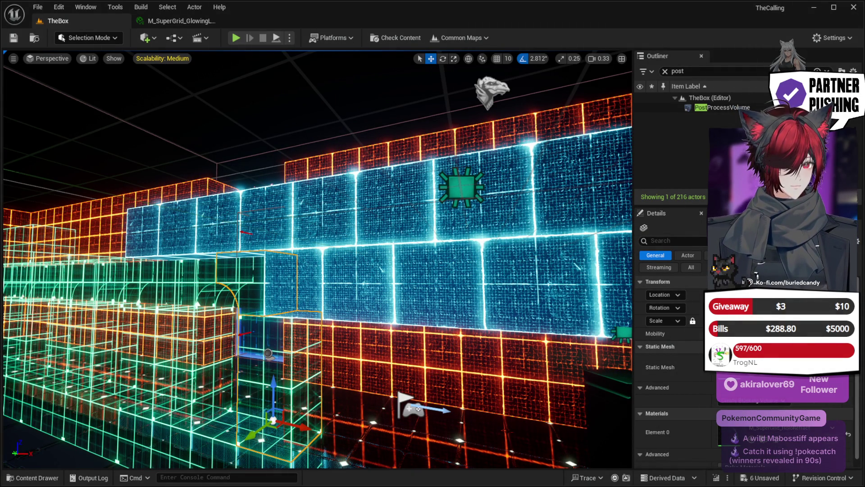
key(w)
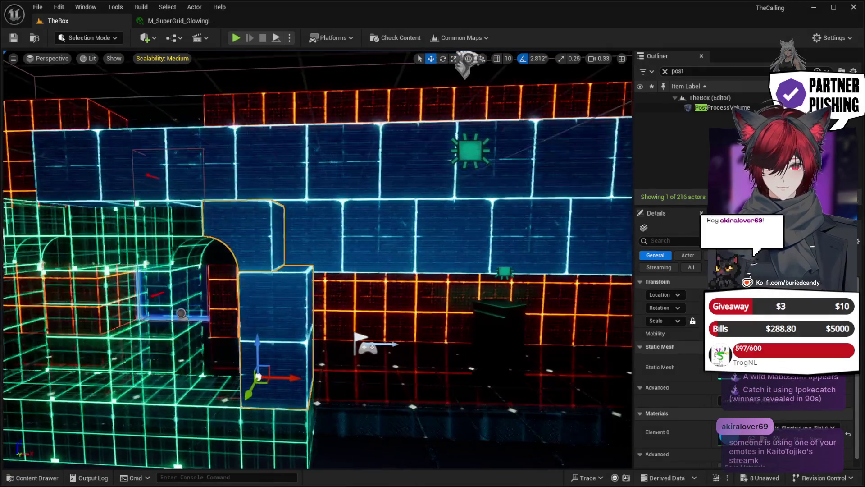
click(329, 420)
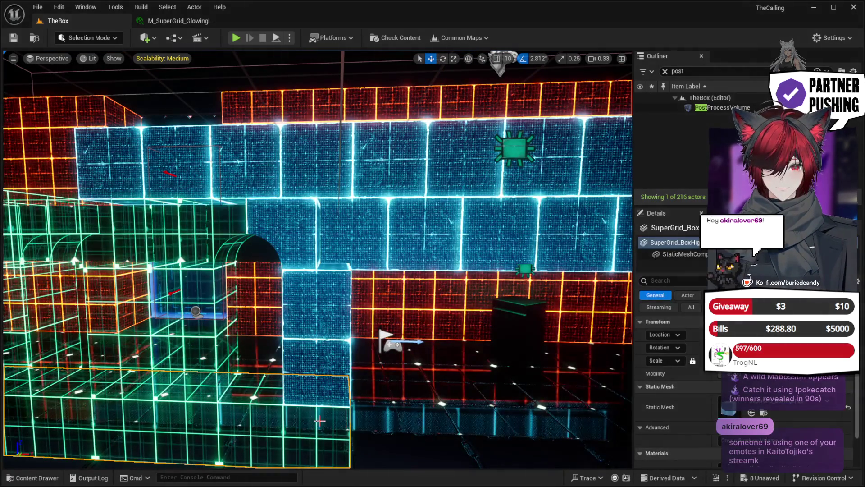
drag(320, 421, 491, 373)
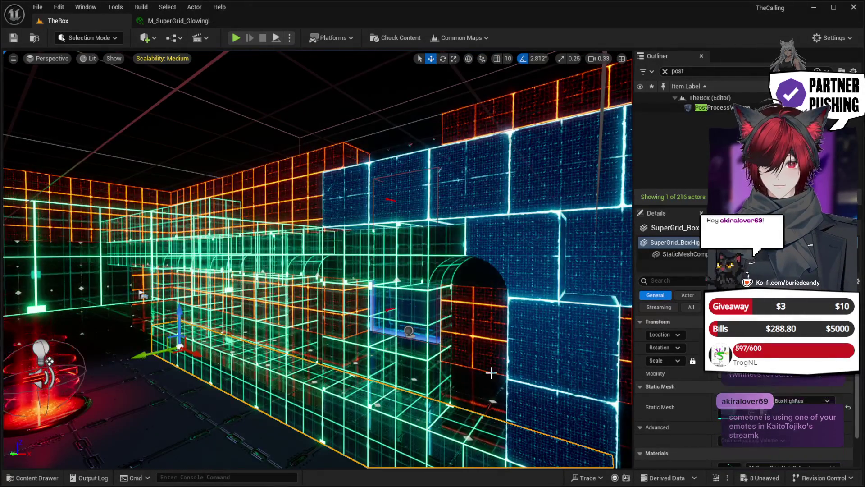
scroll(794, 432, down, 2)
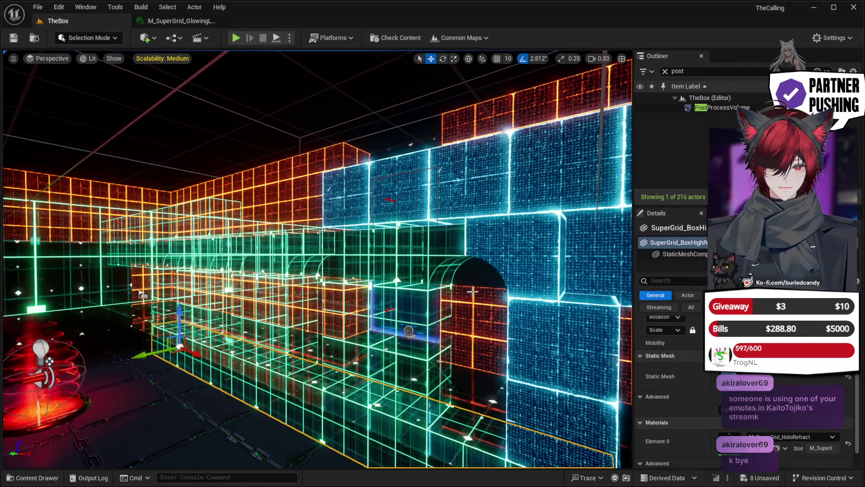
Step: Select the single holographic box in the blue wall and give it the opaque blue grid material
drag(464, 312, 441, 264)
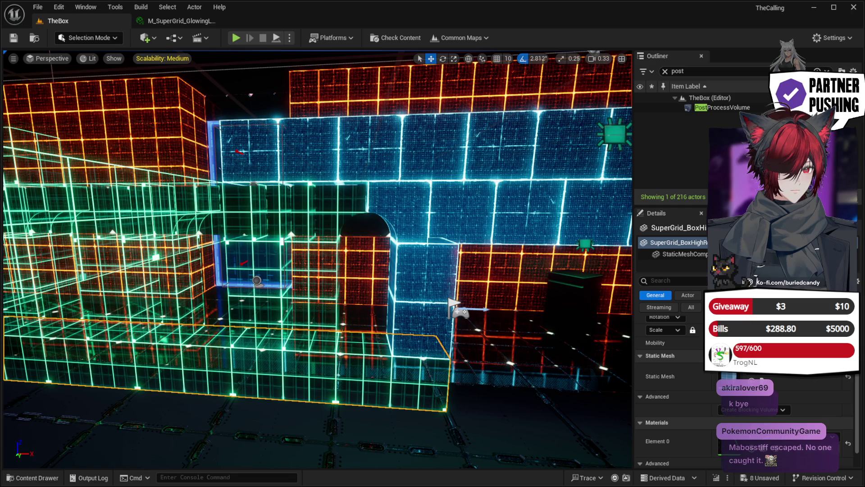
drag(446, 280, 407, 318)
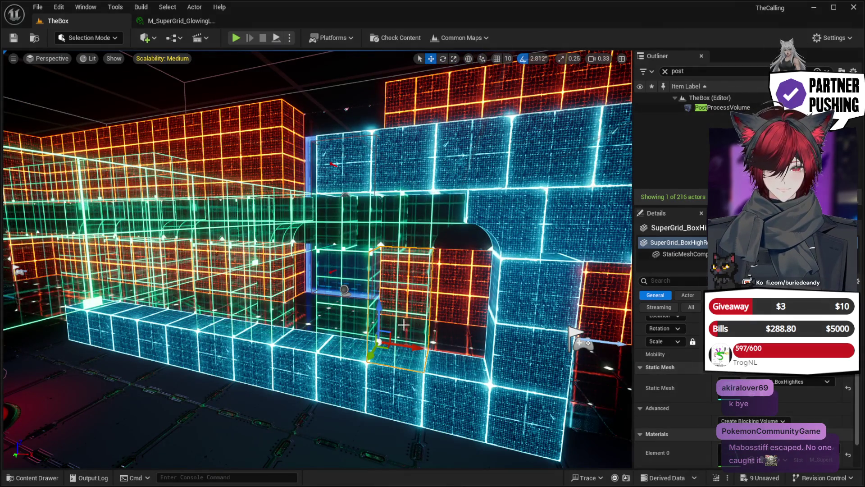
click(365, 254)
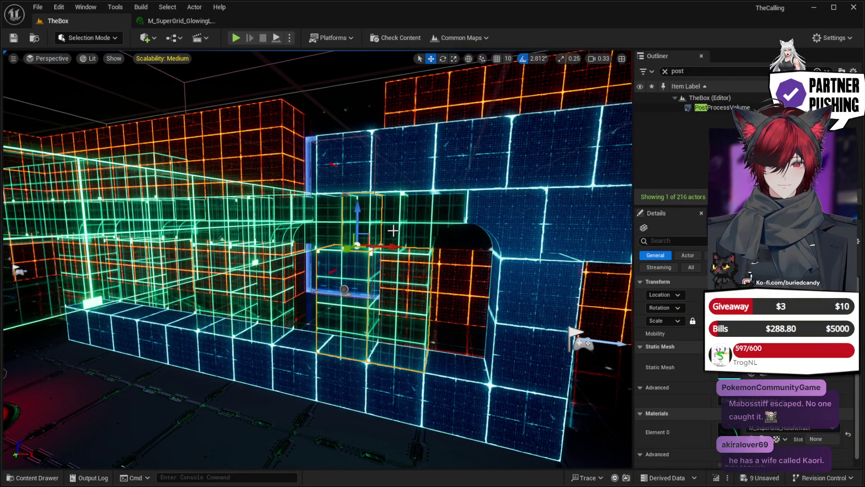
ctrl+click(407, 228)
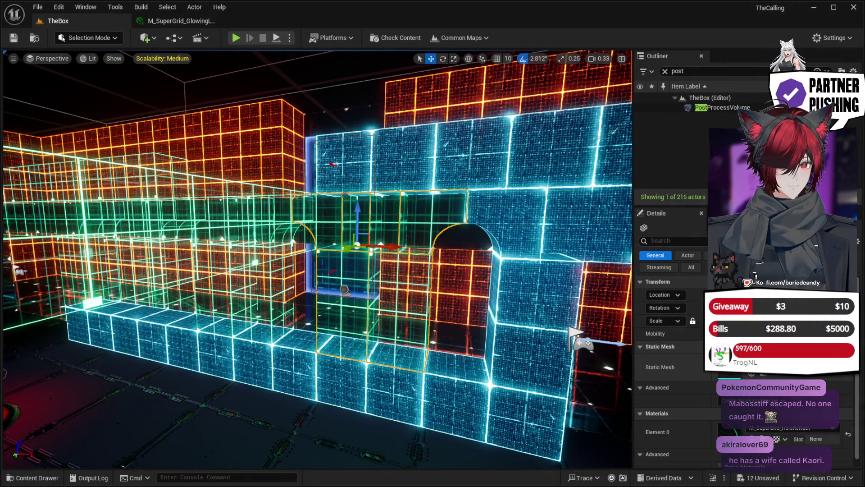
click(419, 335)
scroll(798, 409, down, 2)
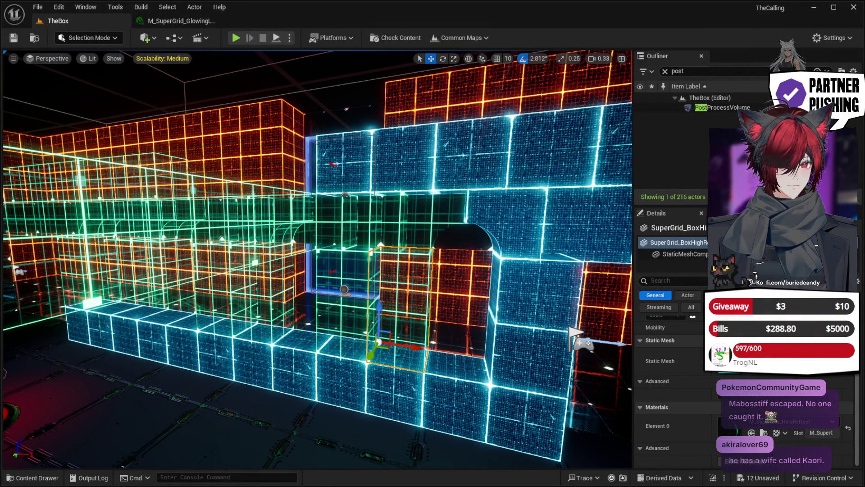
key(ctrl+z)
Step: Apply the GlowingLava material to the holographic window block and the wall panel above the arch
drag(478, 399, 163, 436)
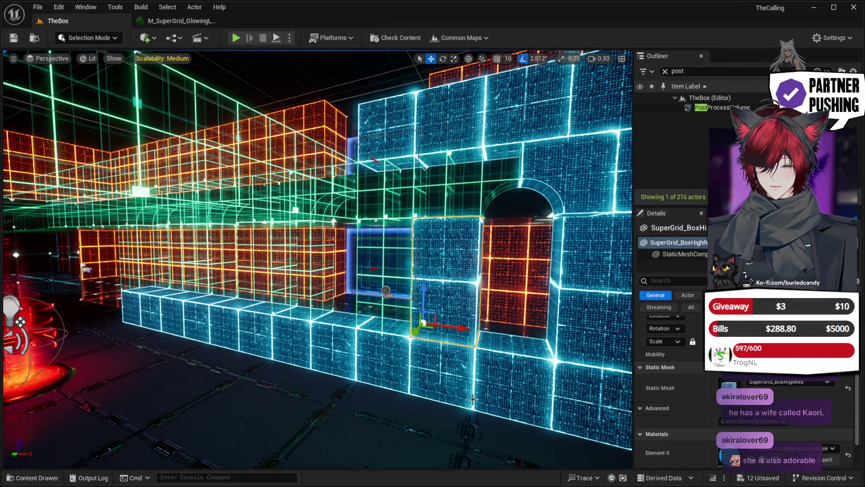
drag(430, 367, 438, 360)
click(378, 317)
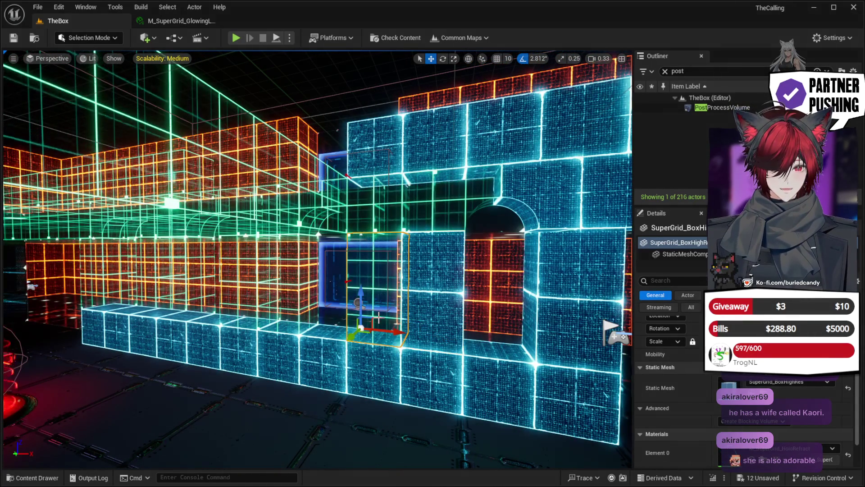
ctrl+click(455, 219)
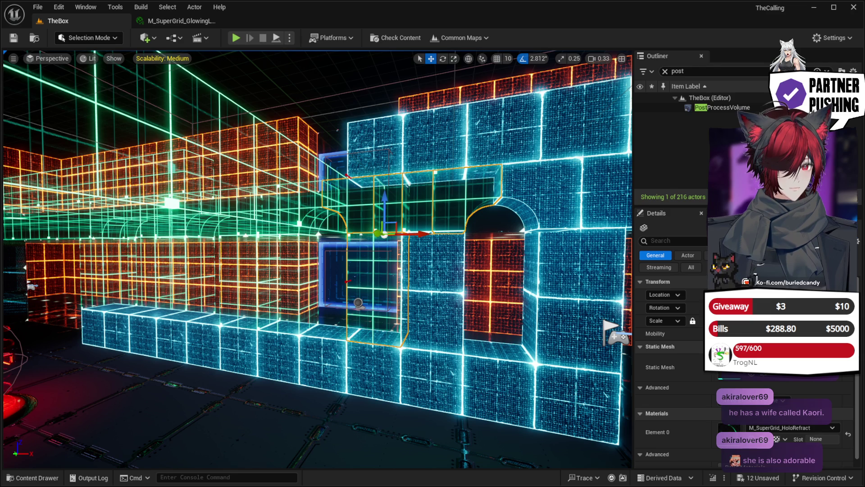
click(788, 427)
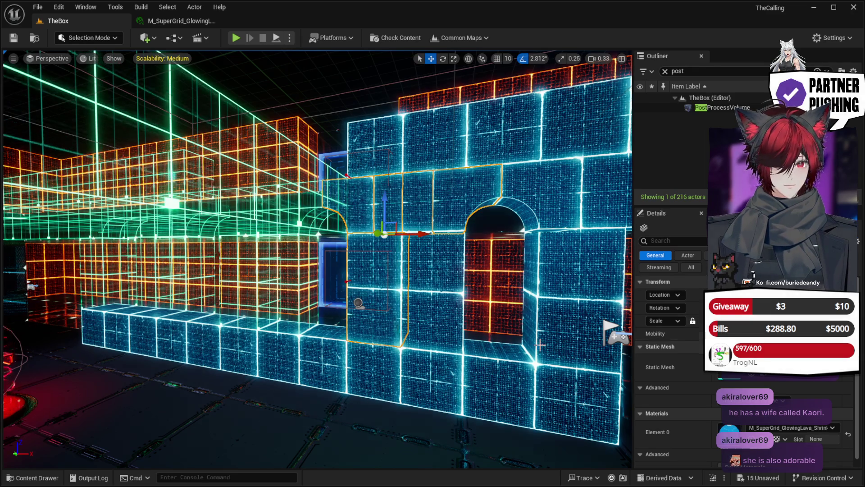
click(333, 271)
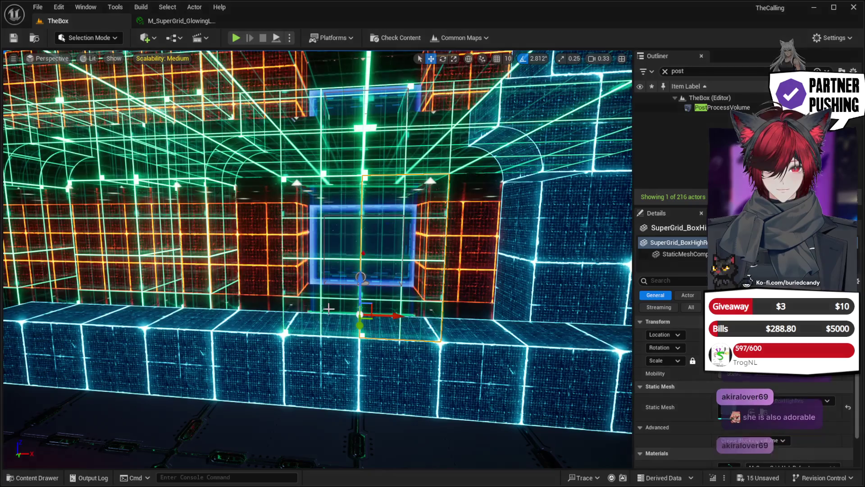
Step: Give the box and the transparent box to its left the glowing grid material
scroll(818, 413, down, 3)
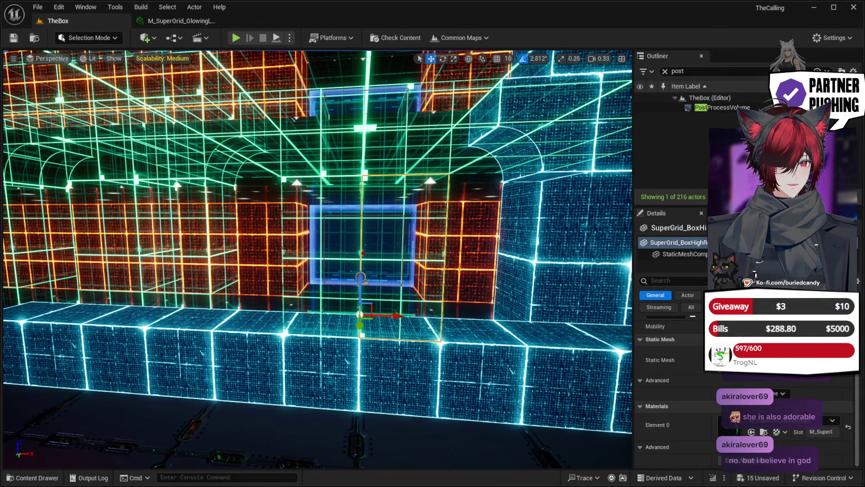
key(ctrl+z)
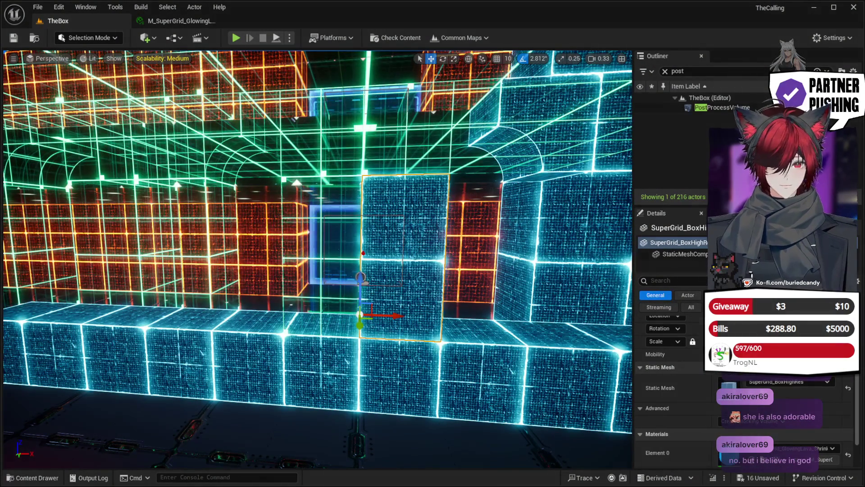
key(ctrl+z)
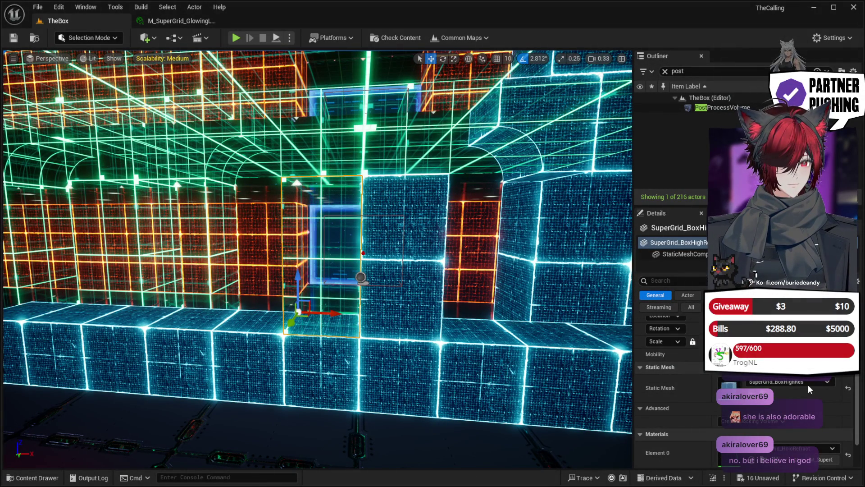
key(ctrl+z)
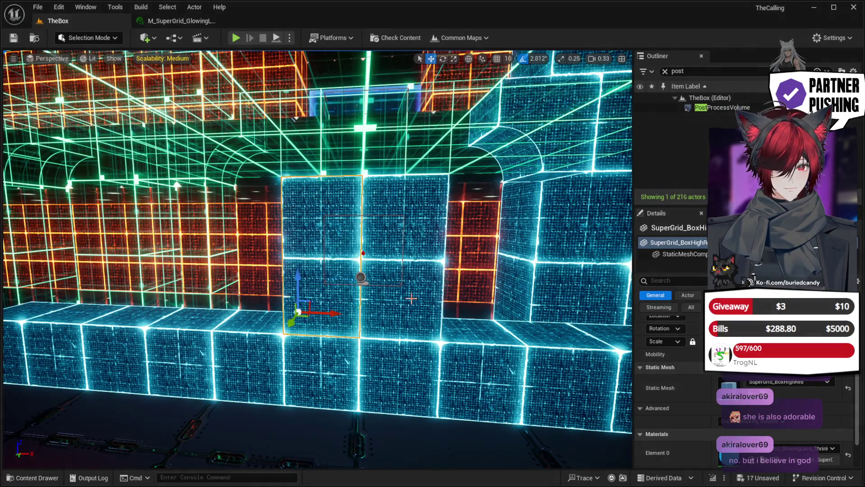
Step: Apply the blue grid material to the see-through box and the orange grid box together
mouse_move(414, 305)
mouse_down()
mouse_move(523, 297)
mouse_move(414, 246)
mouse_up()
click(312, 251)
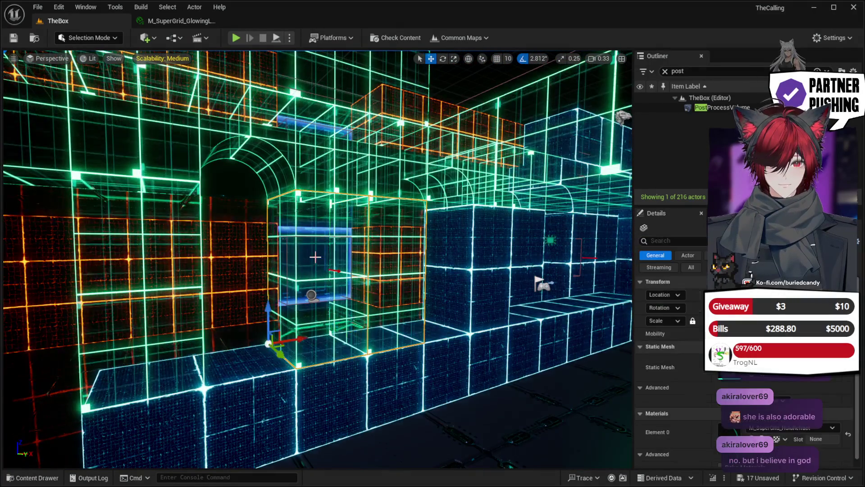
ctrl+click(166, 281)
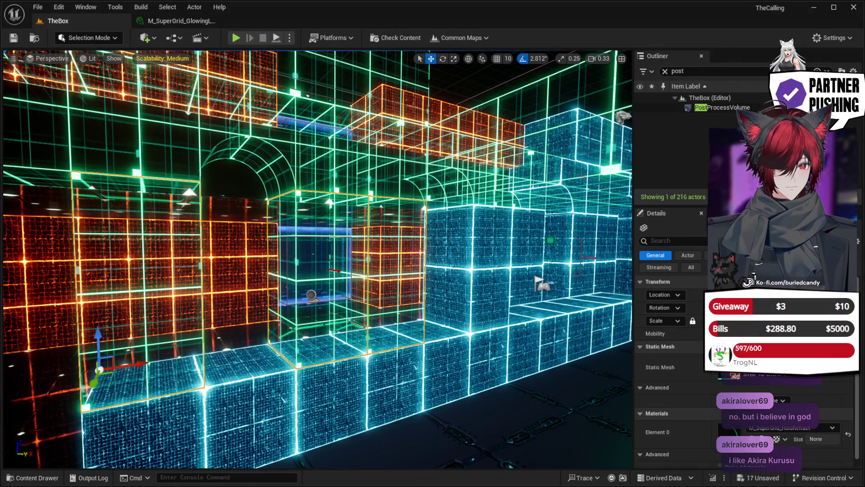
key(ctrl+z)
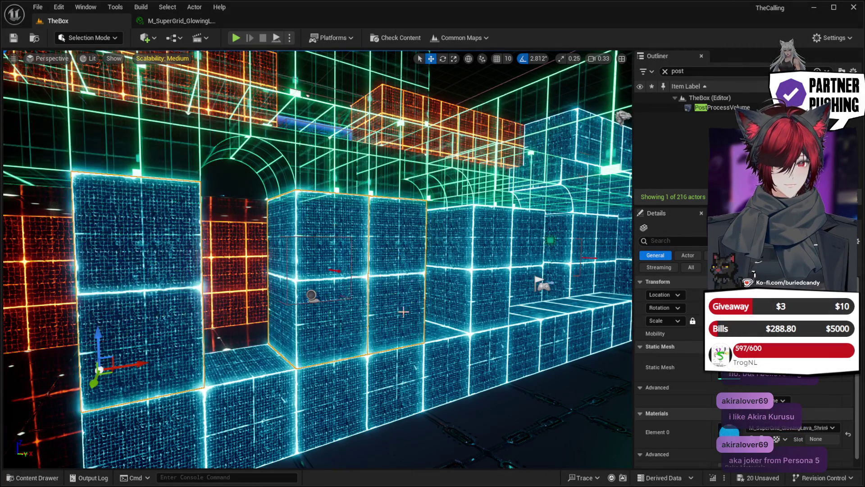
scroll(317, 260, up, 3)
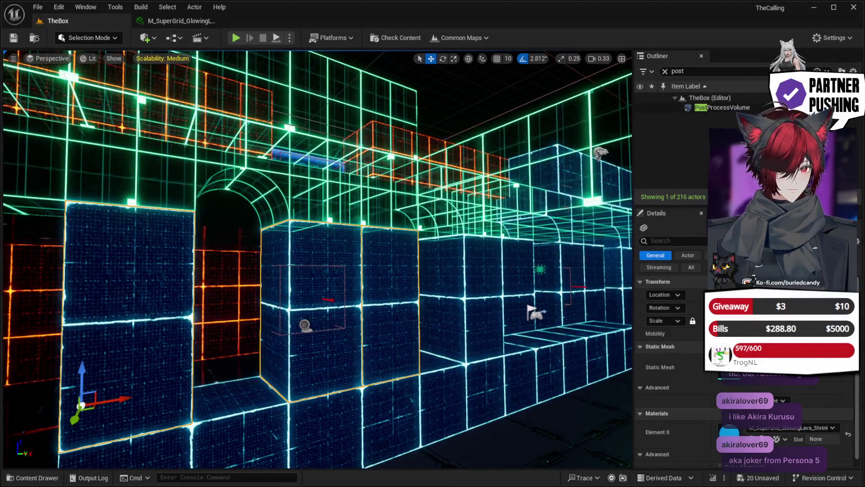
mouse_move(316, 259)
mouse_down()
mouse_move(264, 254)
mouse_move(339, 263)
mouse_up()
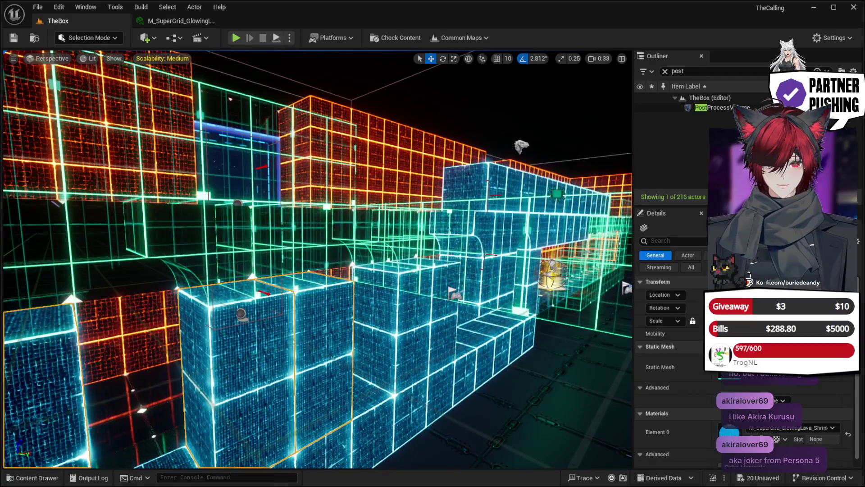
Step: Give the see-through curved boxes and the green grid wall the blue grid material
click(339, 263)
ctrl+click(343, 255)
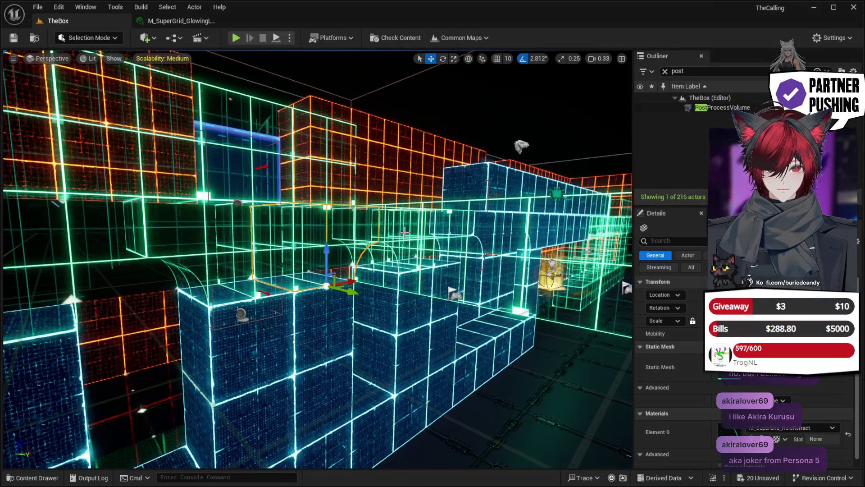
key(f)
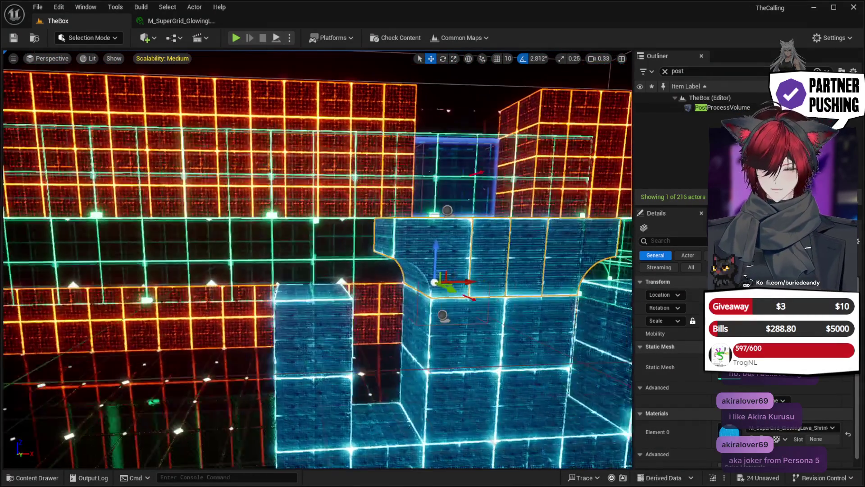
click(302, 248)
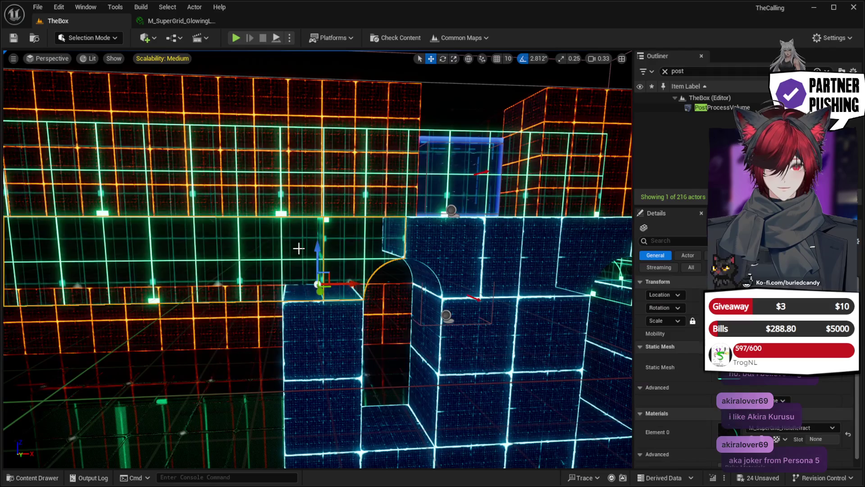
key(f)
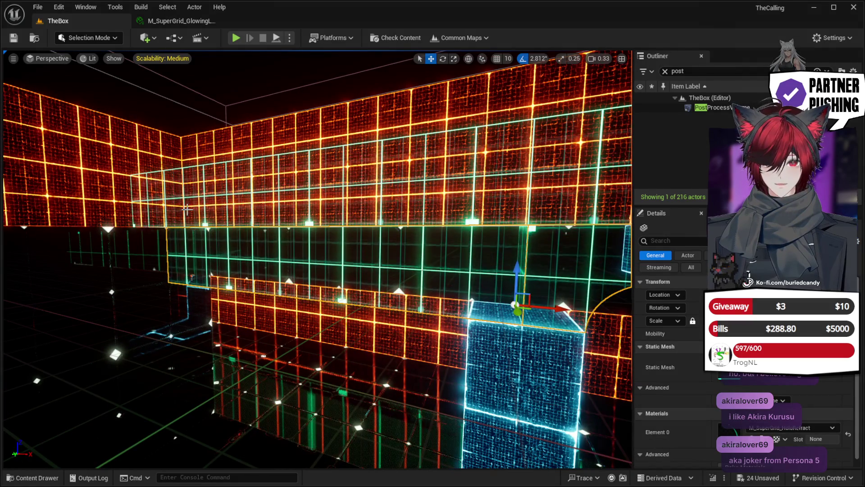
drag(258, 207, 288, 212)
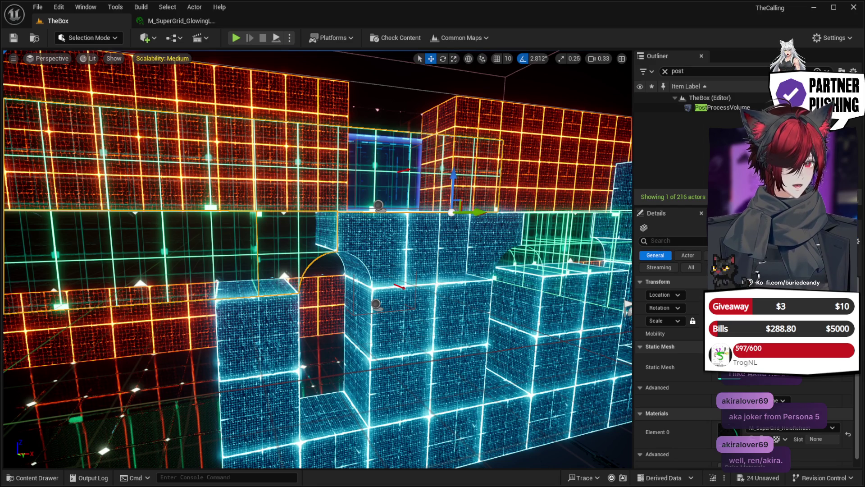
key(w)
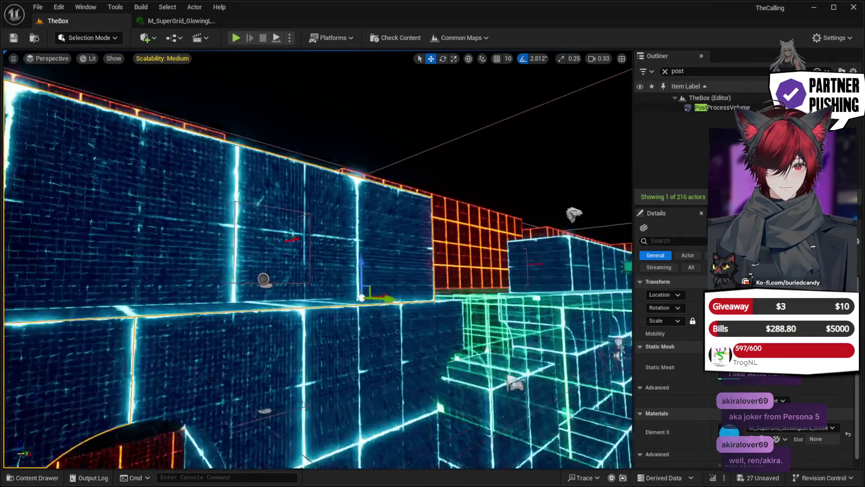
Step: Apply the blue grid material to three green floor tiles, including SuperGrid_Arch14
key(w)
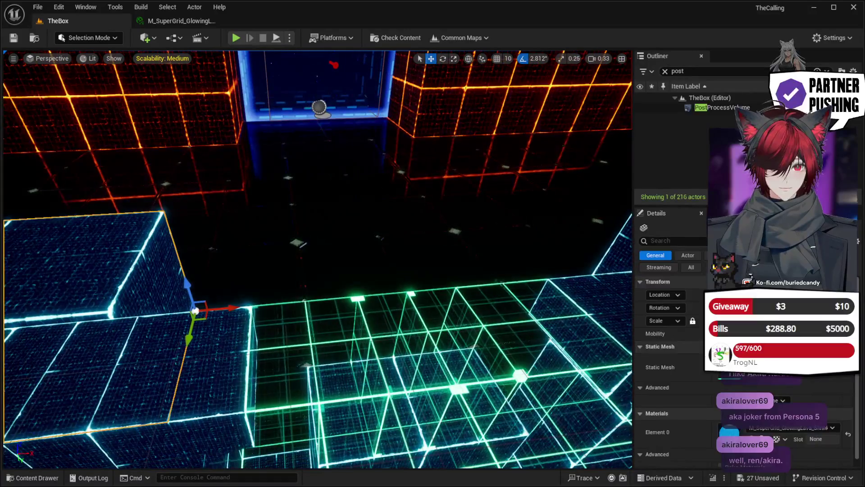
click(346, 350)
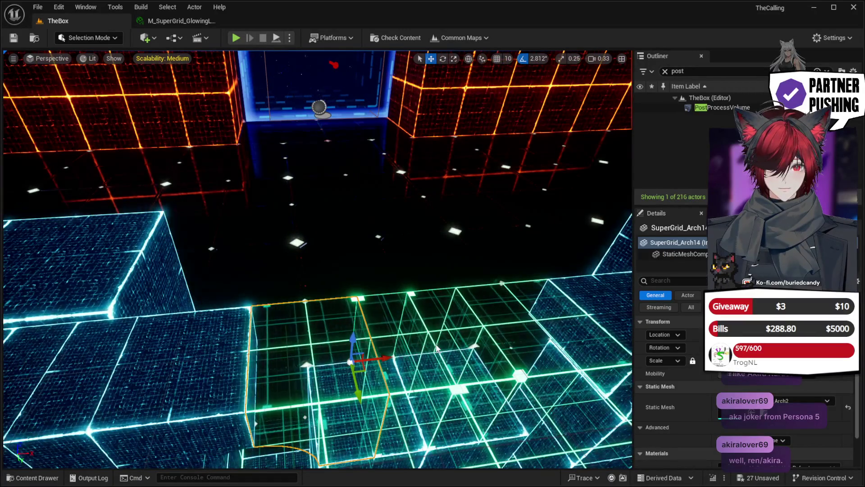
ctrl+click(411, 338)
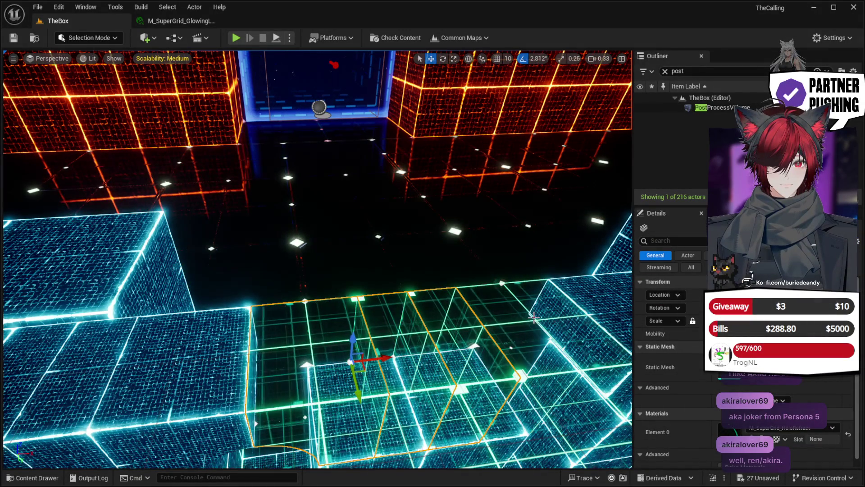
ctrl+click(541, 324)
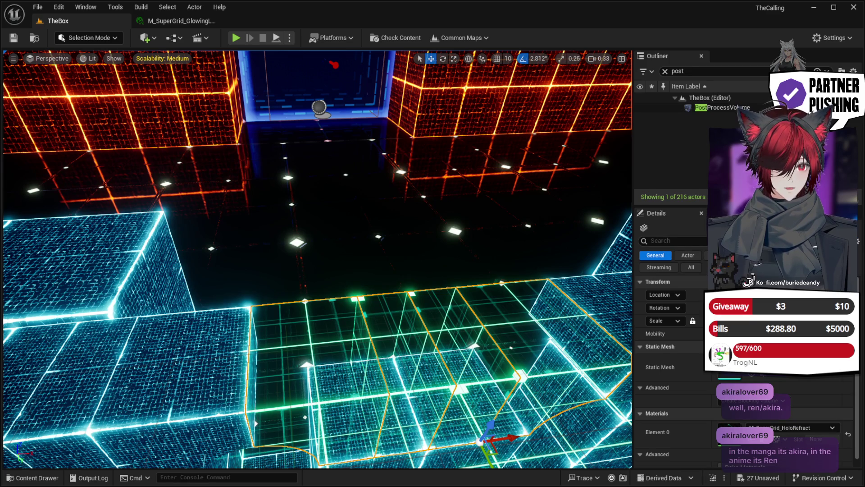
key(ctrl+z)
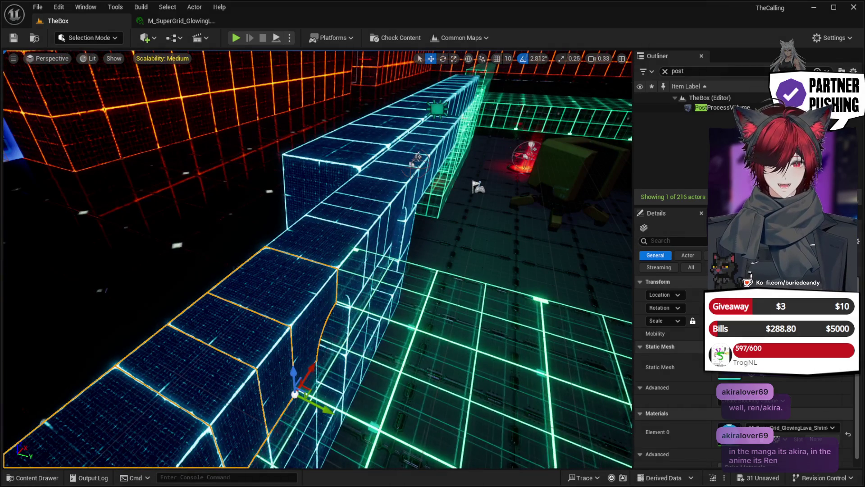
Step: Fly around the room with WASD to inspect the blue block walls and arched doorway
key(ctrl+z)
scroll(318, 259, down, 5)
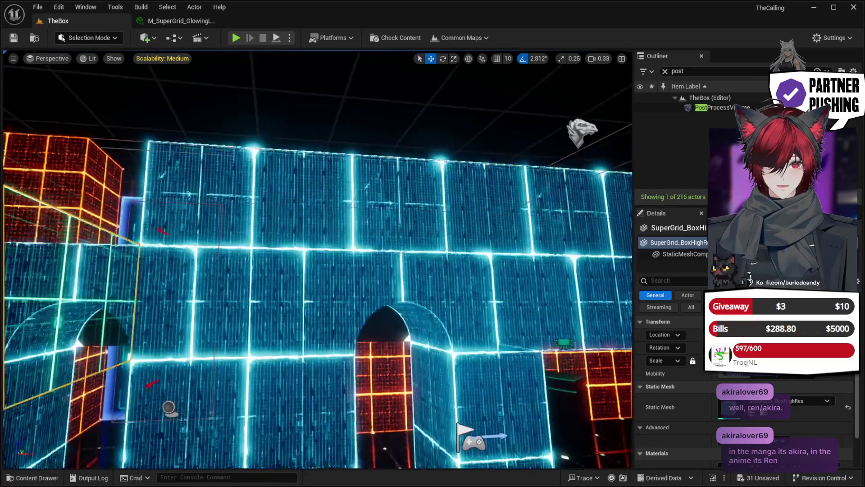
key(w)
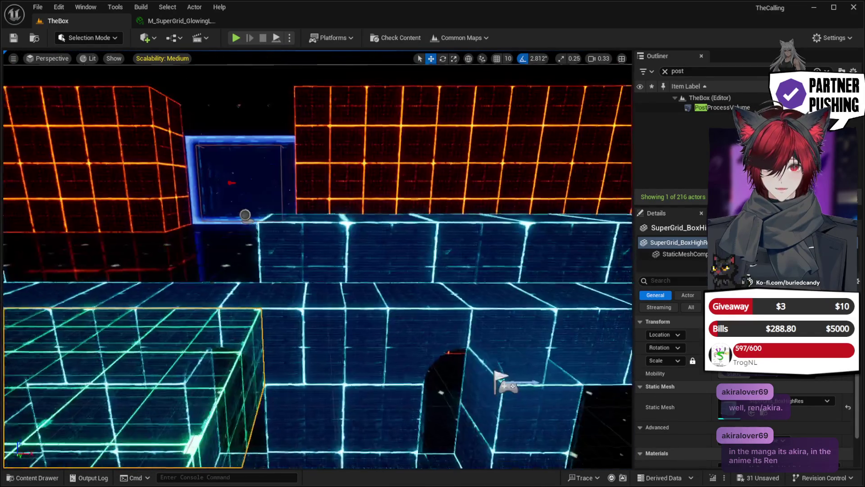
key(a)
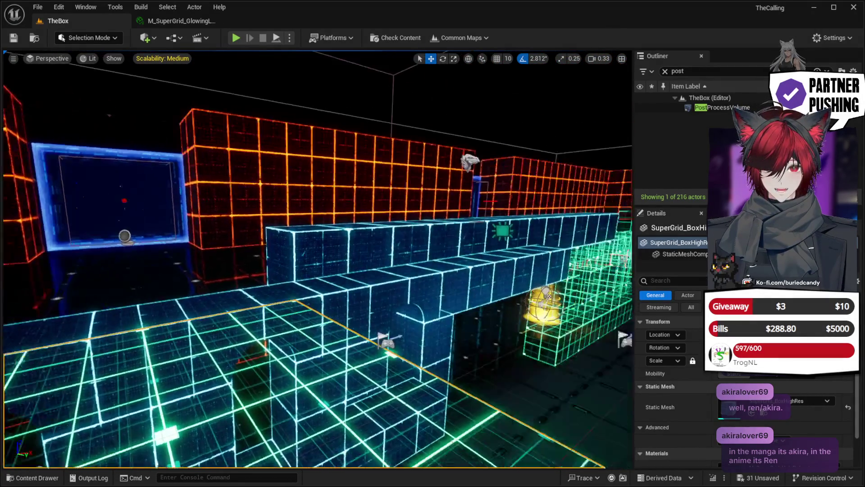
key(d)
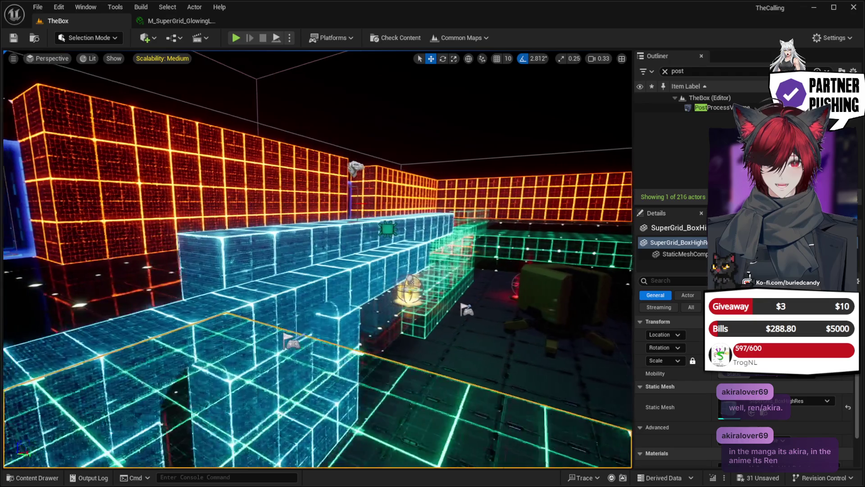
key(a)
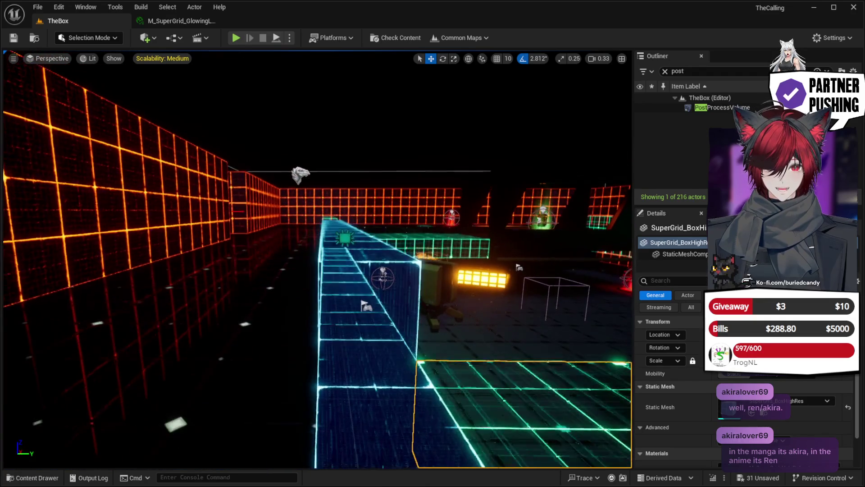
key(w)
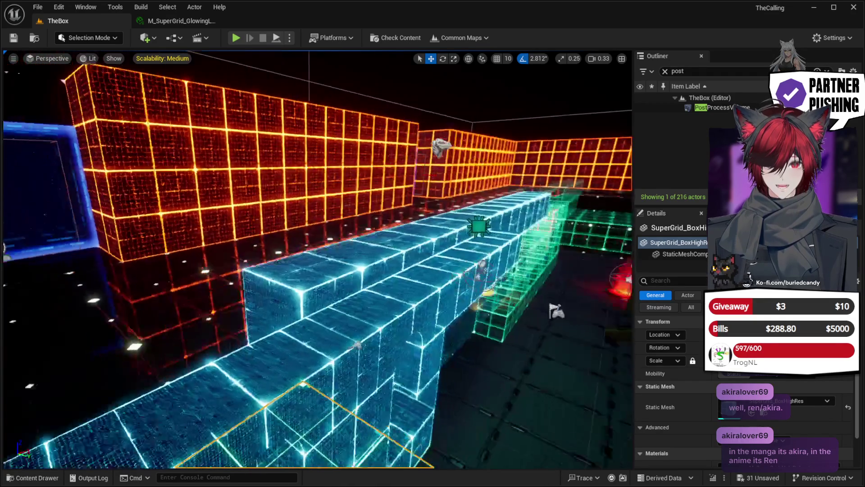
key(q)
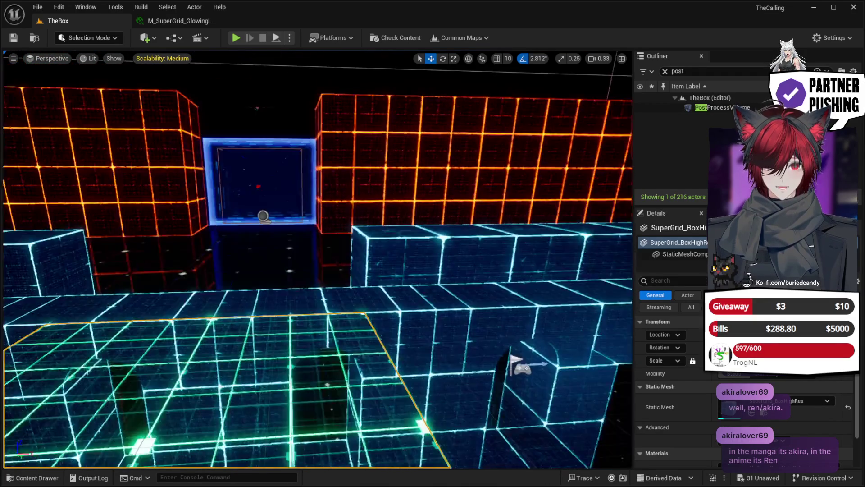
key(q)
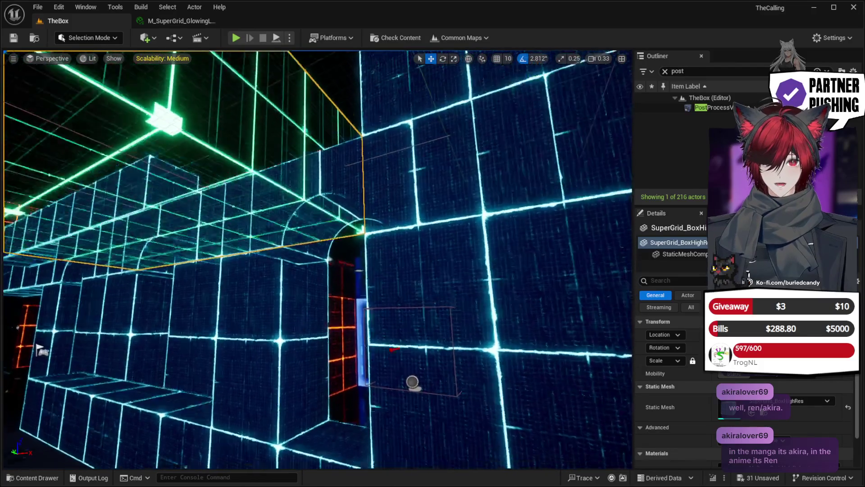
key(w)
key(a)
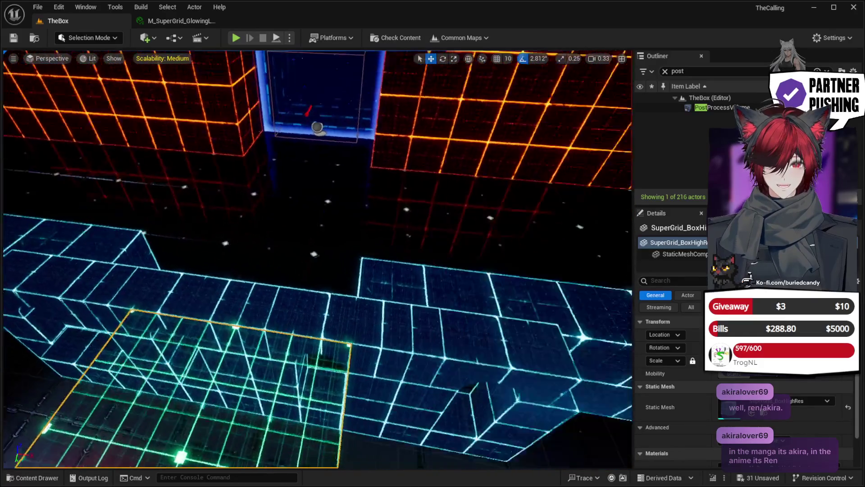
key(w)
key(s)
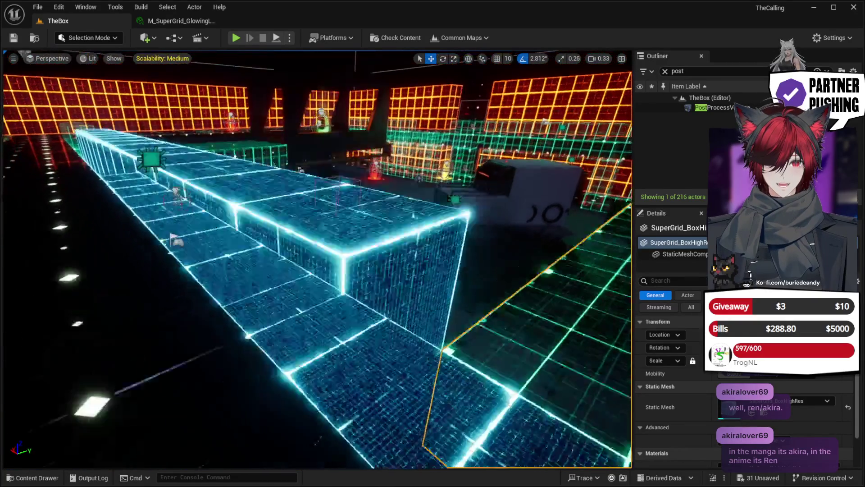
key(a)
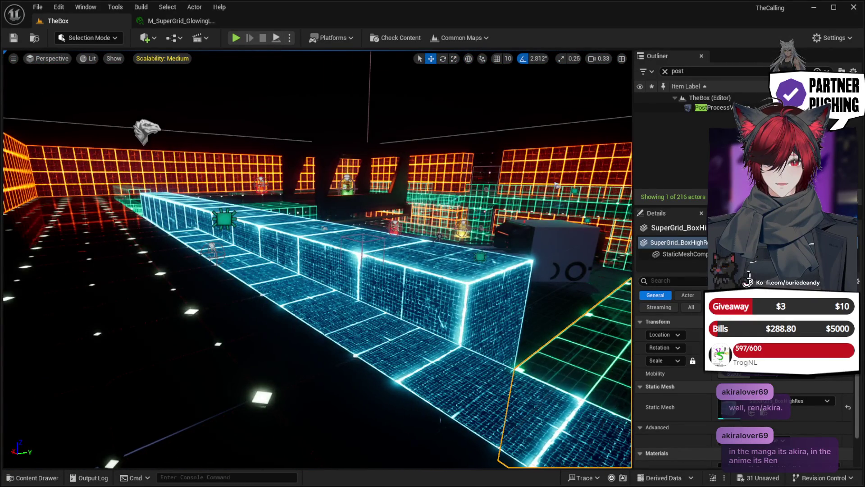
key(d)
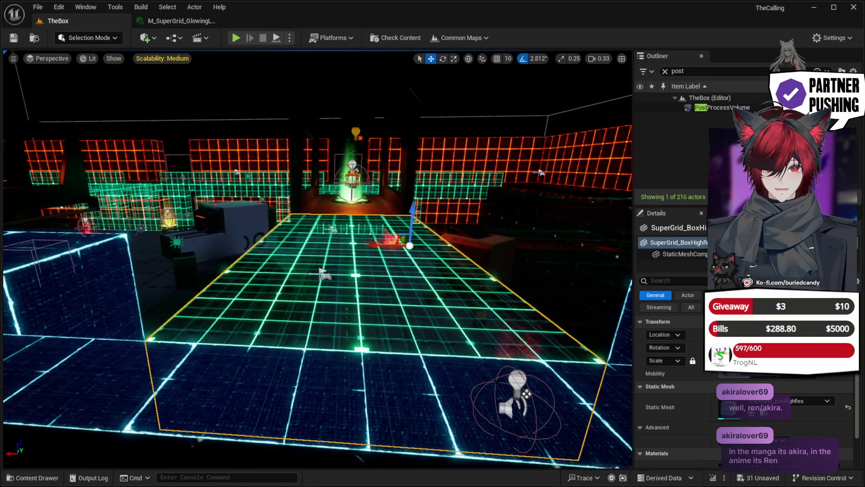
Step: Fly past the cyan walkway and blue-framed window, then open the Content Drawer at System > BattleRoyale
scroll(794, 412, down, 2)
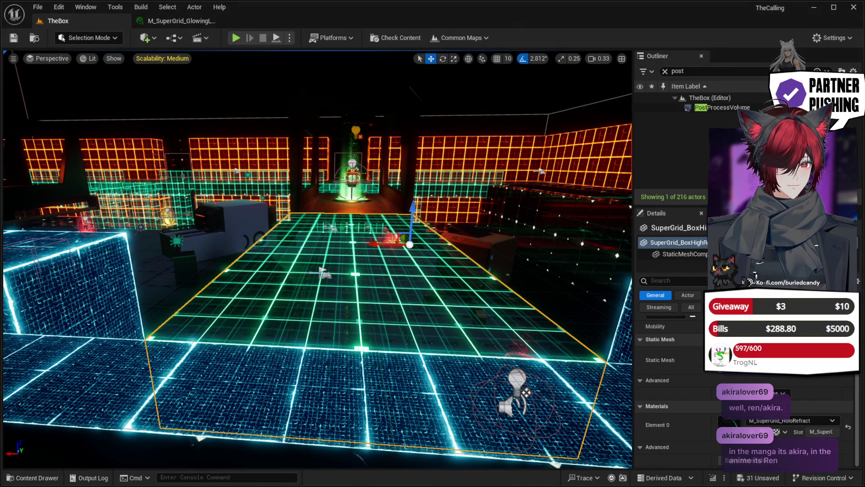
key(w)
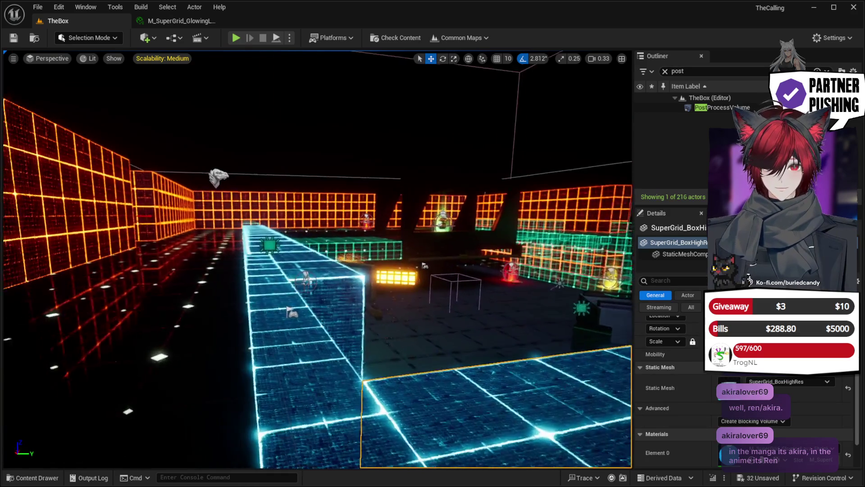
key(w)
key(a)
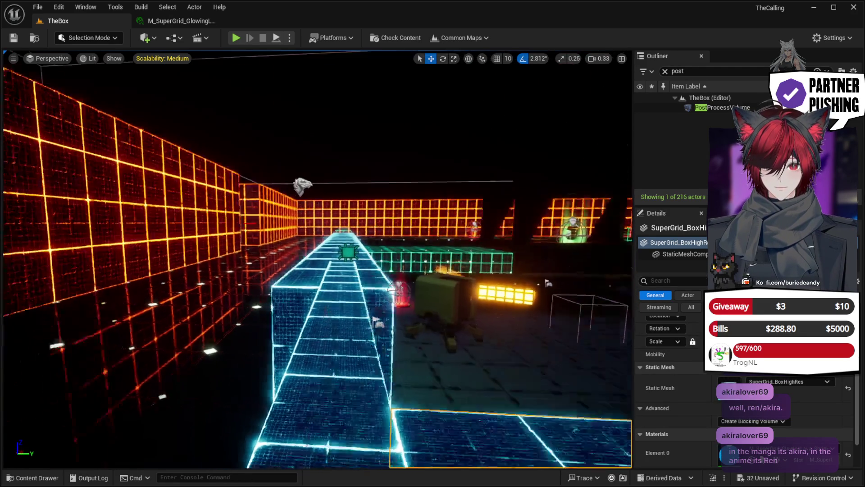
key(a)
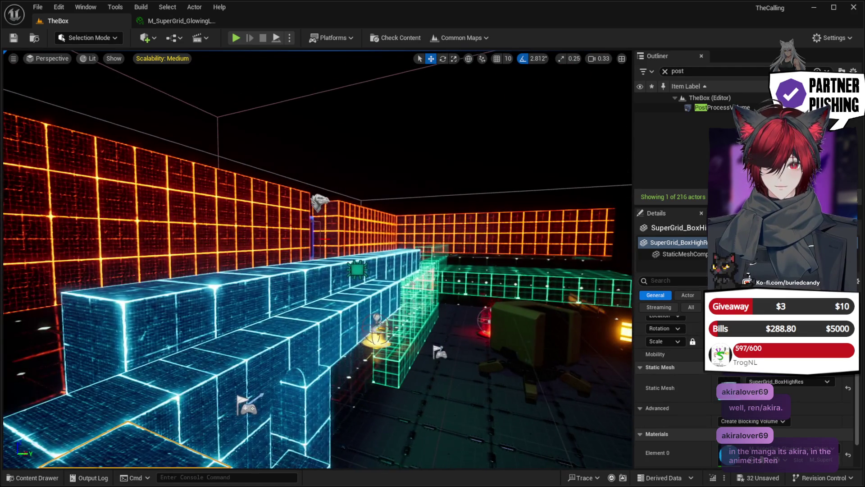
key(w)
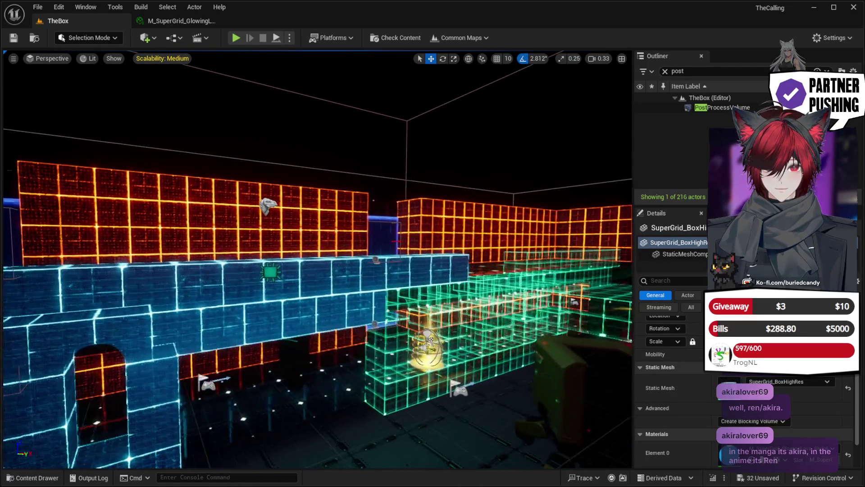
key(w)
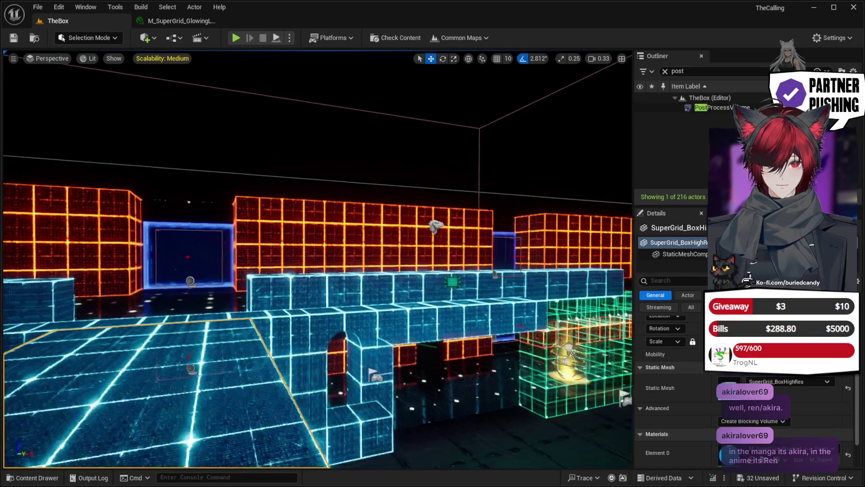
key(s)
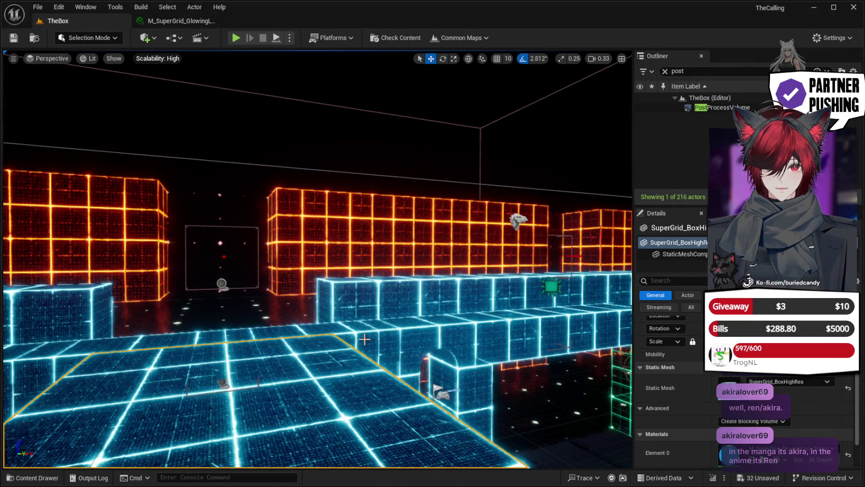
drag(360, 344, 415, 340)
drag(360, 289, 320, 287)
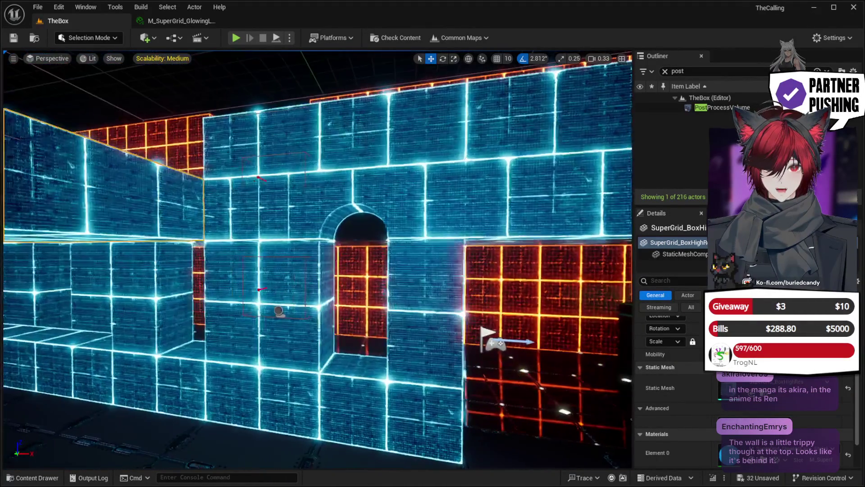
mouse_move(205, 269)
mouse_down()
mouse_move(201, 297)
mouse_move(199, 216)
mouse_move(135, 224)
mouse_move(117, 220)
mouse_move(117, 209)
mouse_up()
key(ctrl+space)
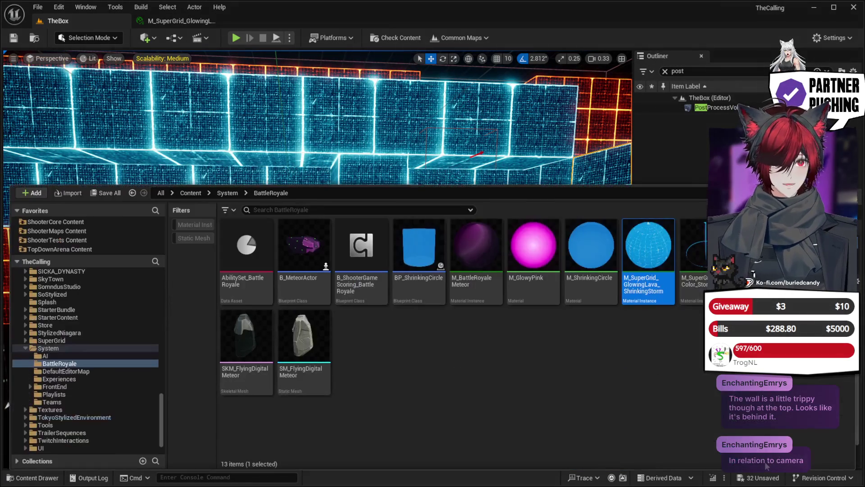
Step: On the GlowingLava ShrinkingStorm instance, turn Two Sided on and then back off
double_click(648, 252)
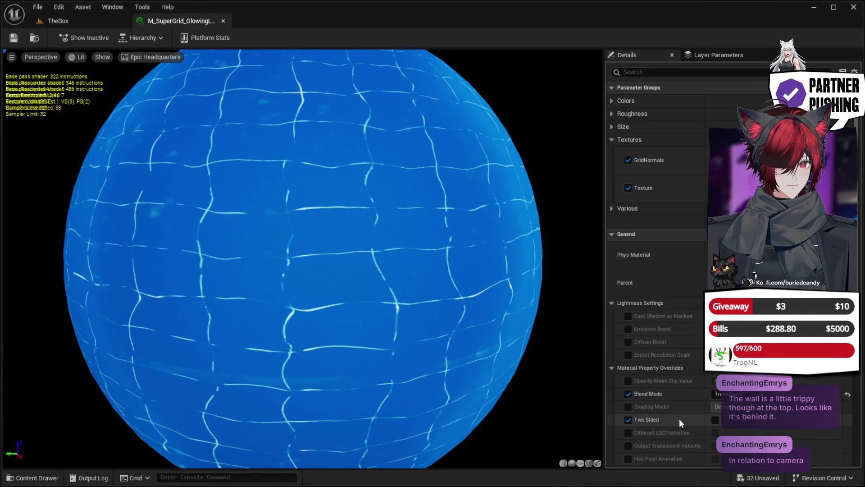
click(716, 420)
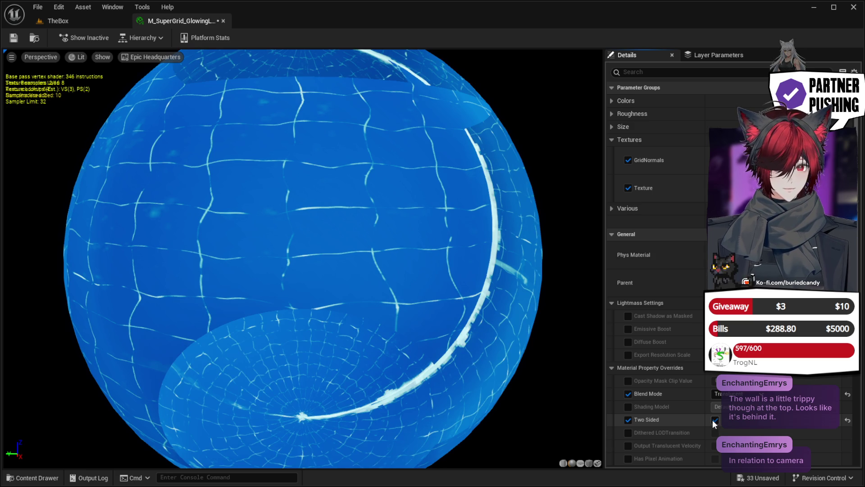
click(714, 420)
Step: Try two different Blend Mode overrides, then check the walls in TheBox
scroll(760, 421, down, 1)
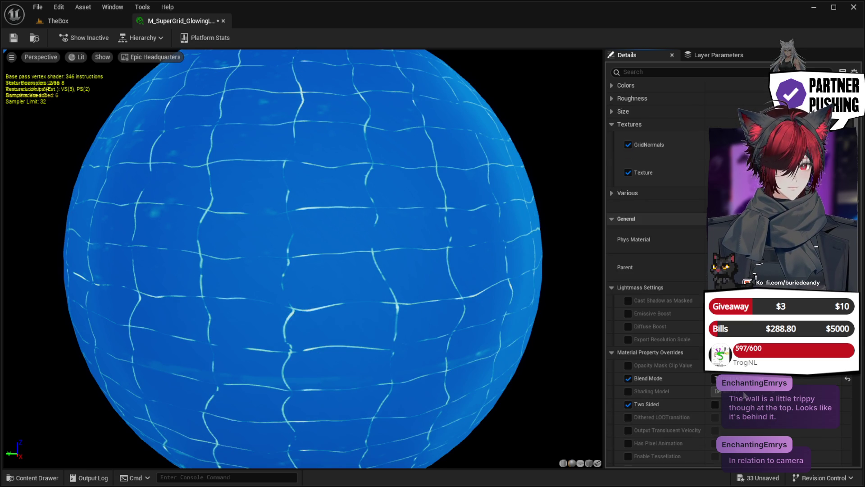
click(745, 399)
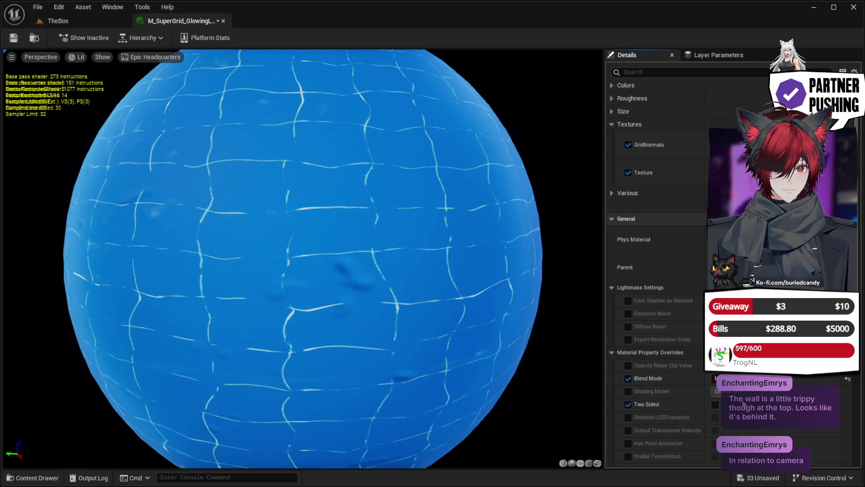
click(743, 419)
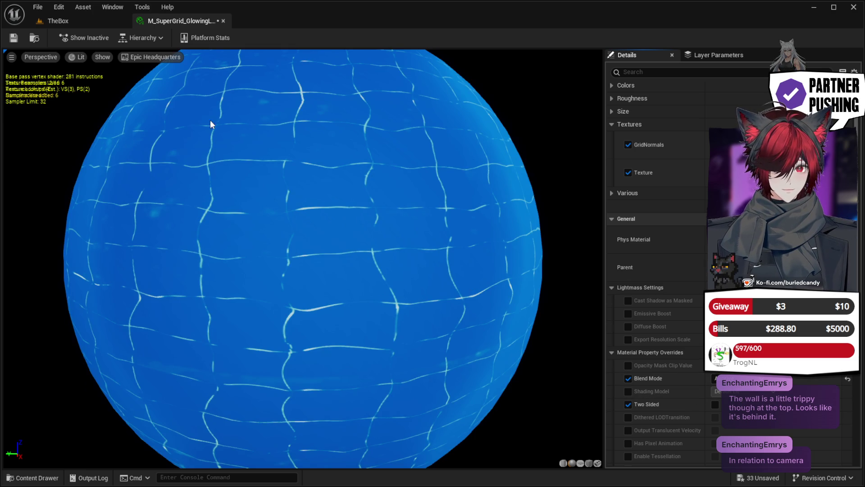
click(68, 21)
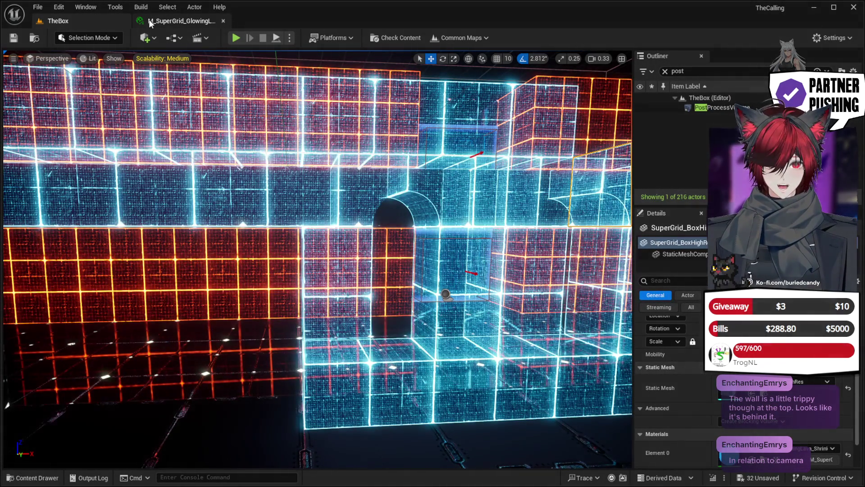
Step: Set the material instance's Blend Mode back to its original value and return to TheBox
click(174, 25)
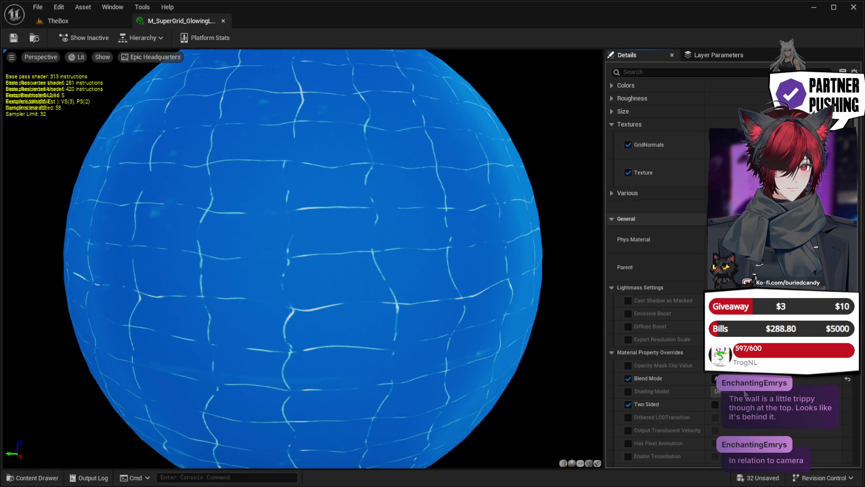
click(746, 393)
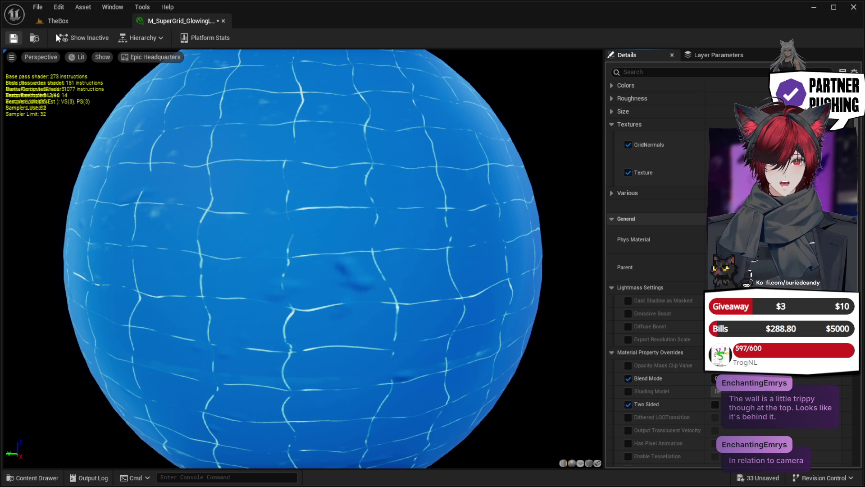
click(59, 21)
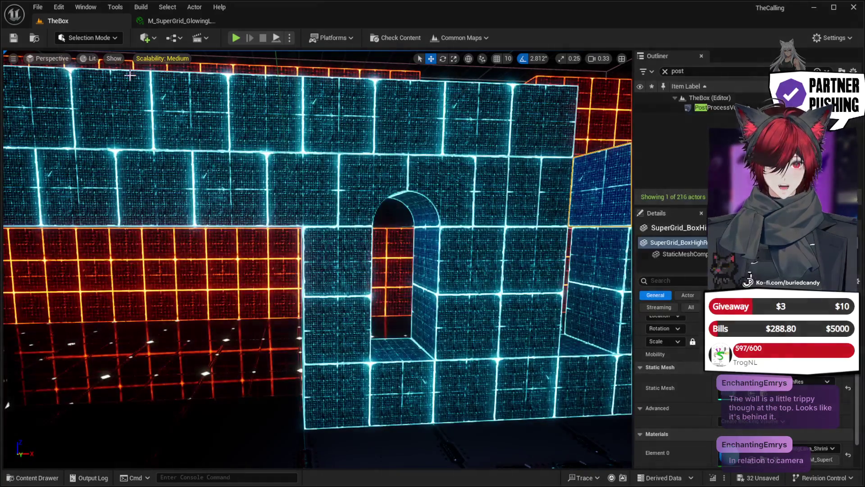
Step: Fly around to view the blue grid walls, then select the green arch piece beside SuperGrid_Box8
mouse_move(316, 225)
mouse_down()
mouse_move(370, 262)
mouse_move(450, 295)
mouse_move(433, 273)
mouse_up()
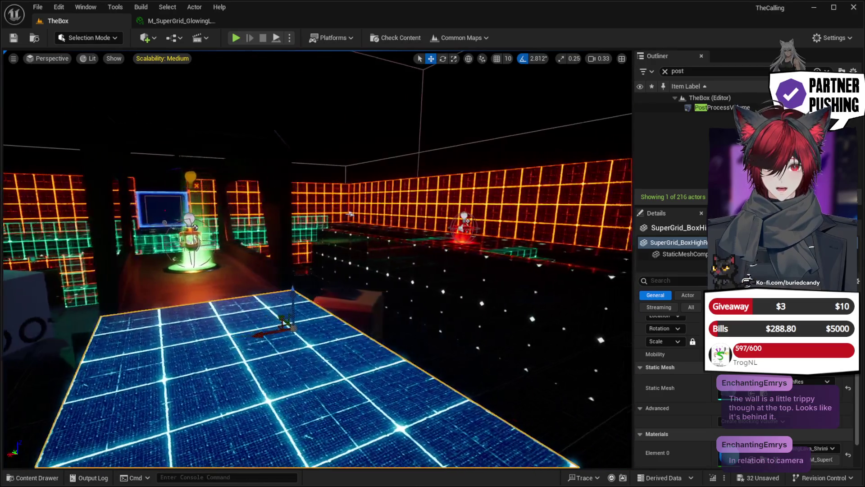
drag(433, 273, 433, 273)
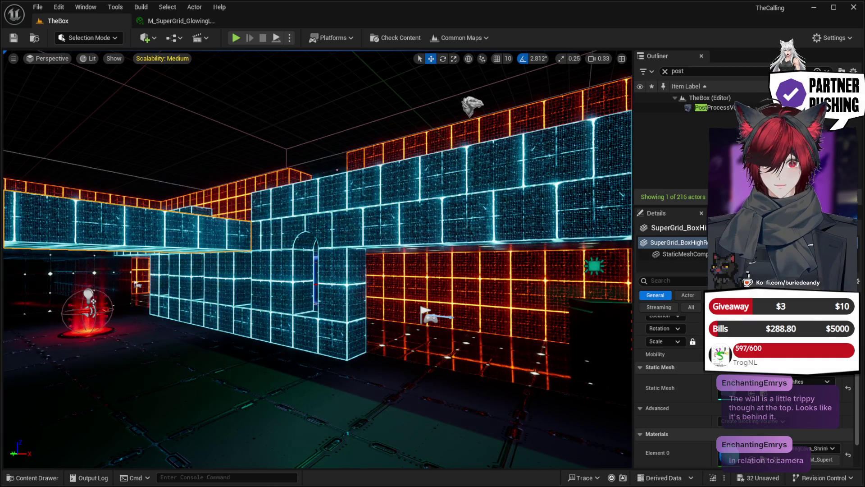
drag(433, 273, 432, 273)
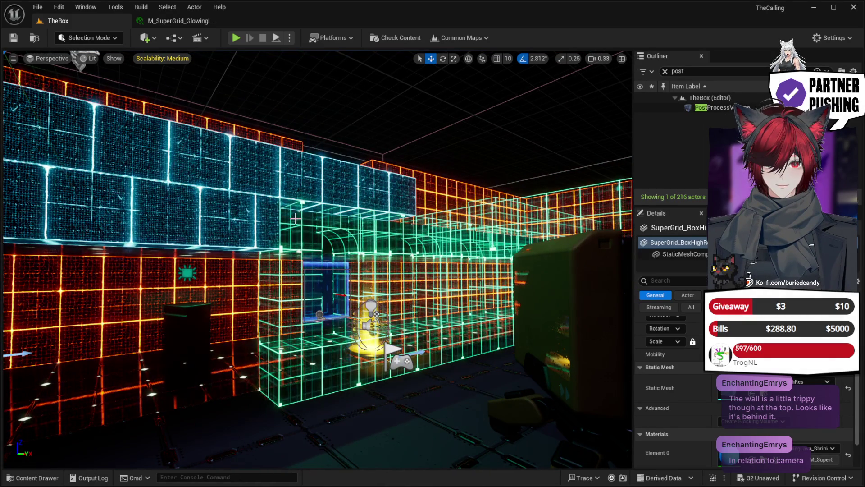
click(296, 218)
click(314, 225)
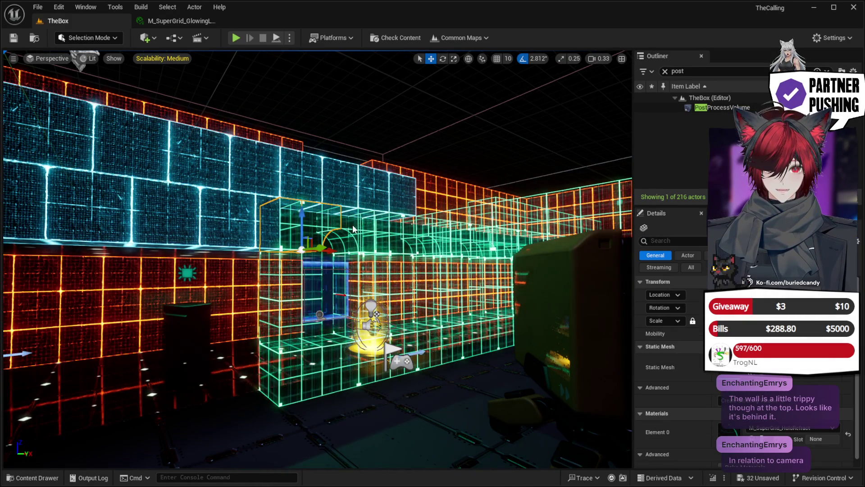
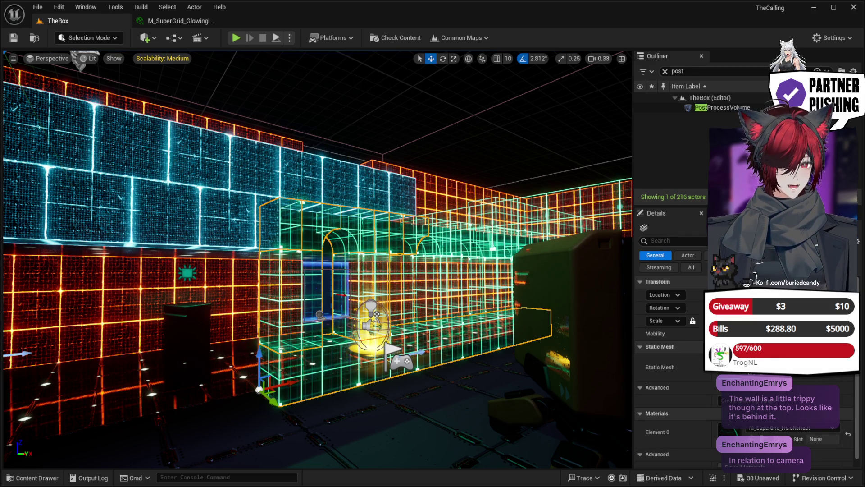
Step: Assign the blue SuperGrid material to the arched wall's Element 0, then fly around to inspect it
key(ctrl+z)
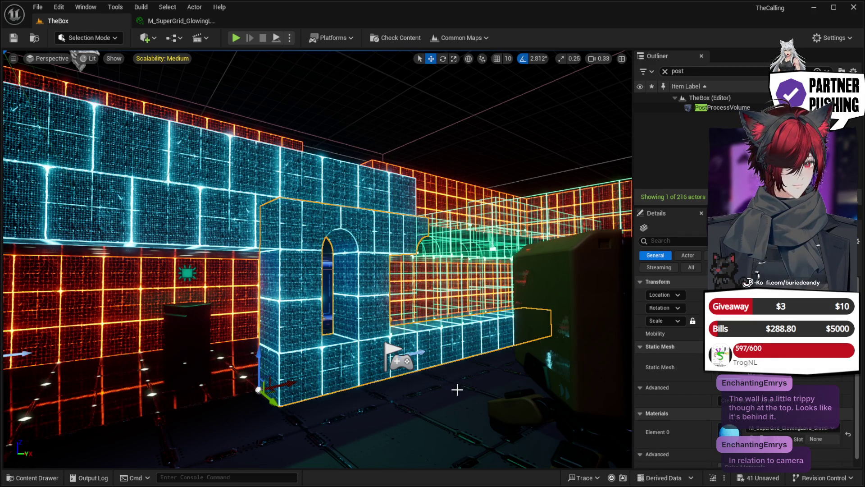
key(w)
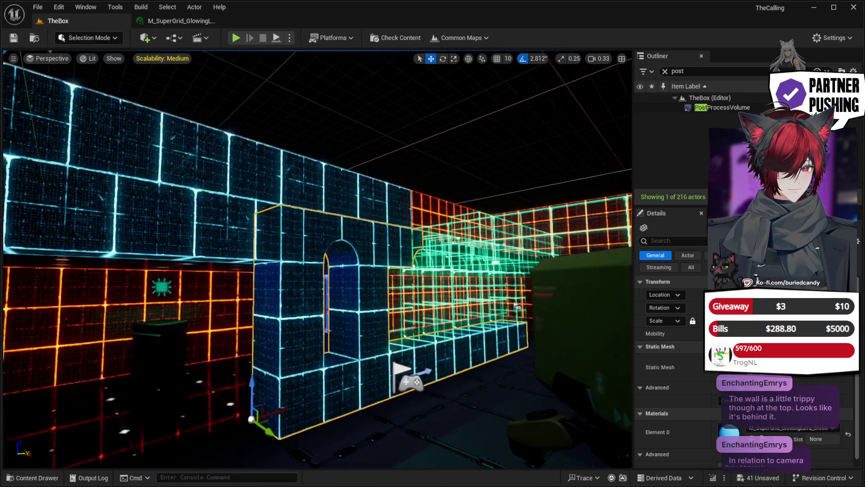
key(w)
key(ctrl+z)
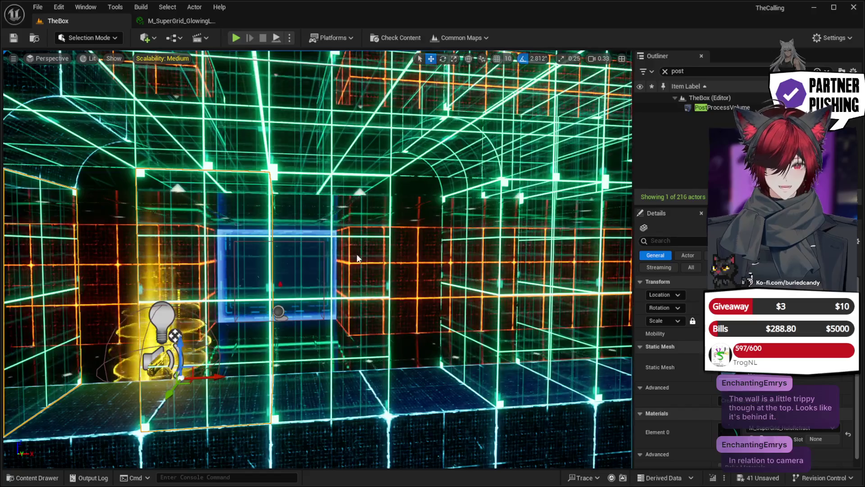
mouse_move(456, 258)
mouse_down()
mouse_move(515, 259)
mouse_move(459, 262)
mouse_up()
mouse_move(551, 262)
mouse_down()
mouse_move(496, 264)
mouse_move(514, 265)
mouse_up()
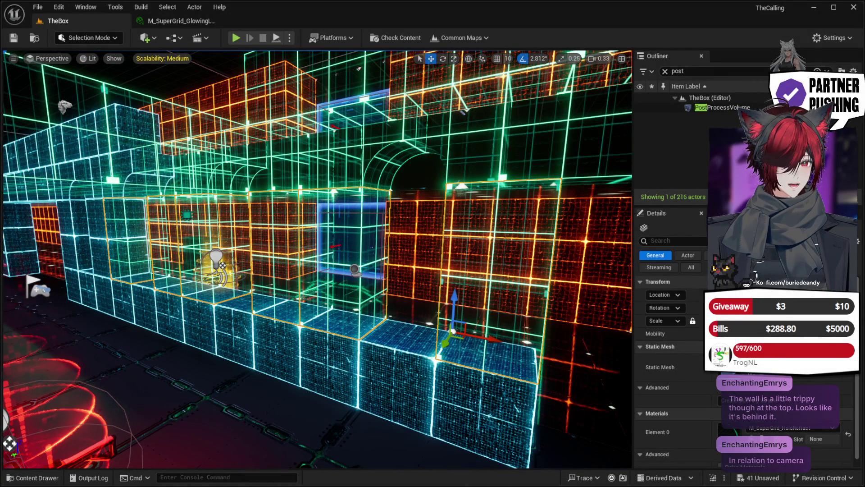
scroll(423, 316, up, 5)
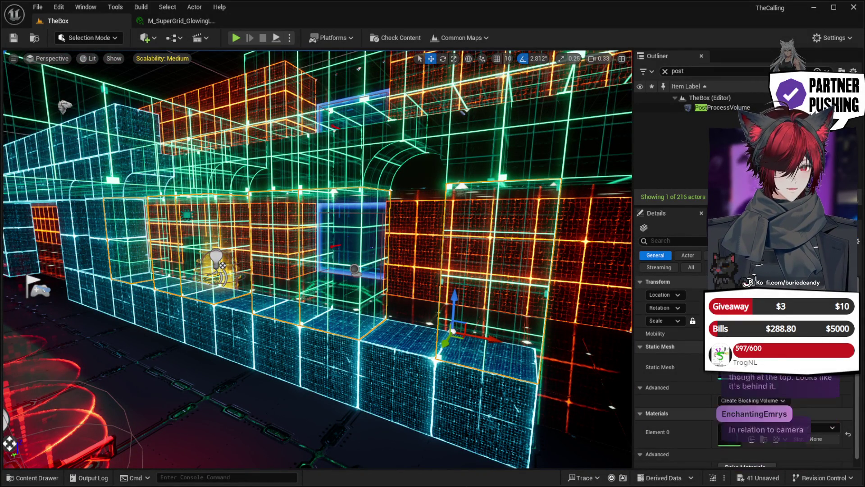
scroll(318, 260, down, 10)
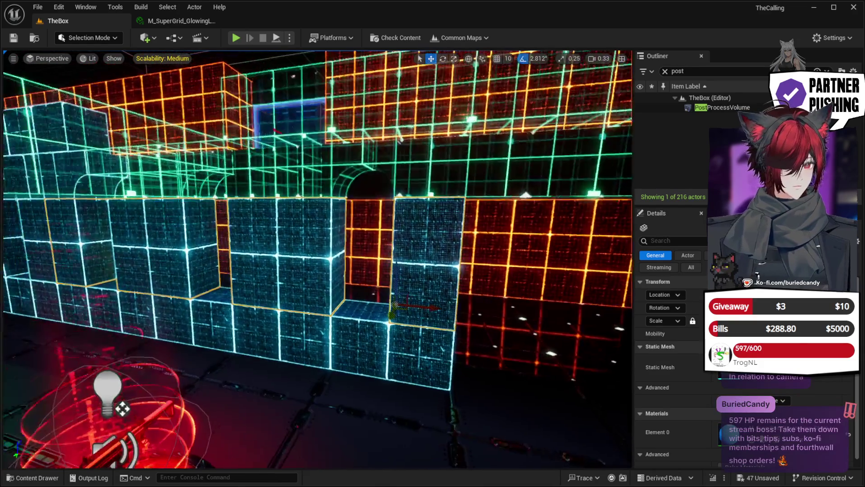
Step: Select a SuperGrid_Box, the adjacent arch and another box along the walkway, and frame them
scroll(415, 322, up, 5)
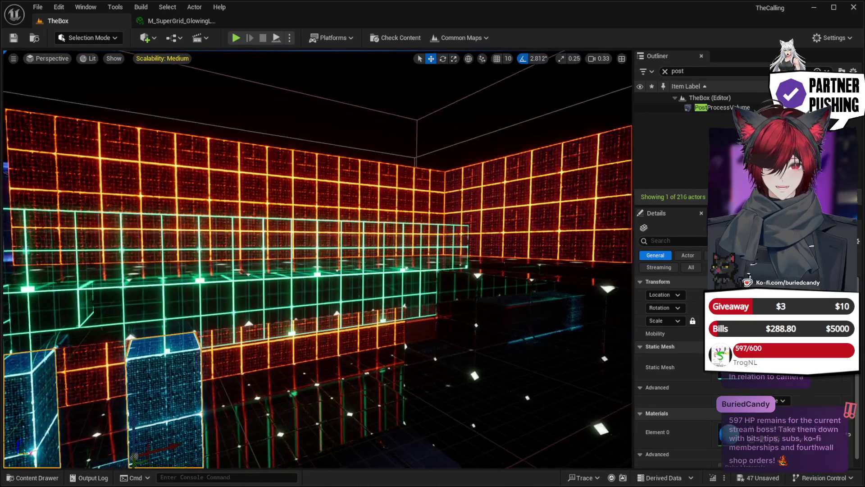
click(382, 355)
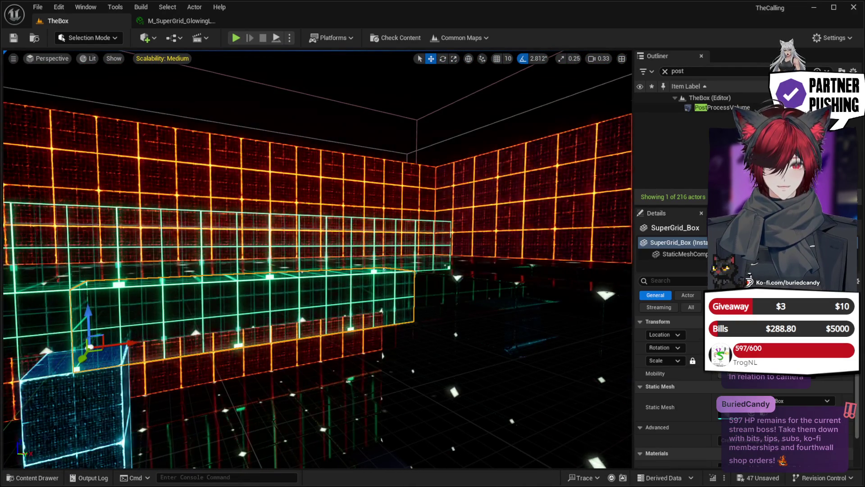
scroll(368, 315, up, 5)
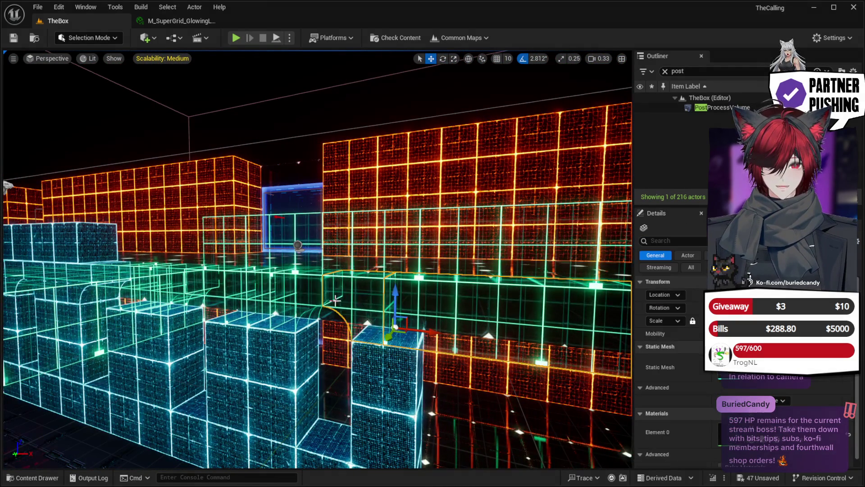
ctrl+click(260, 291)
ctrl+click(285, 271)
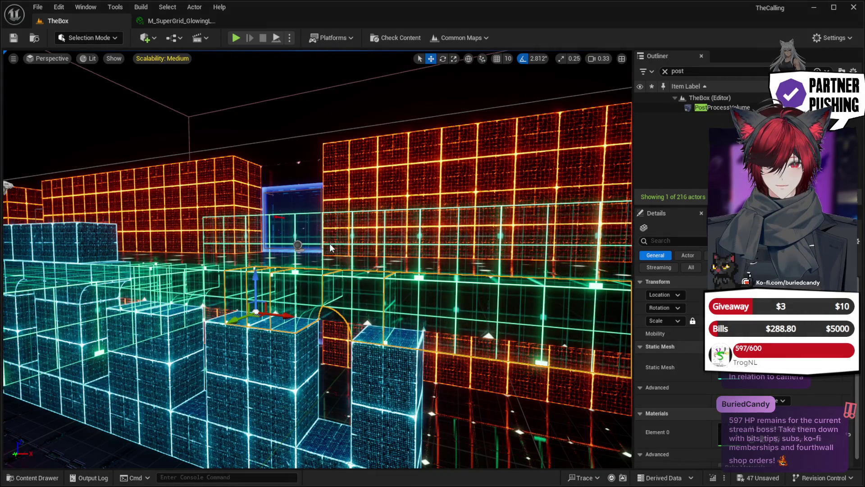
drag(284, 271, 223, 265)
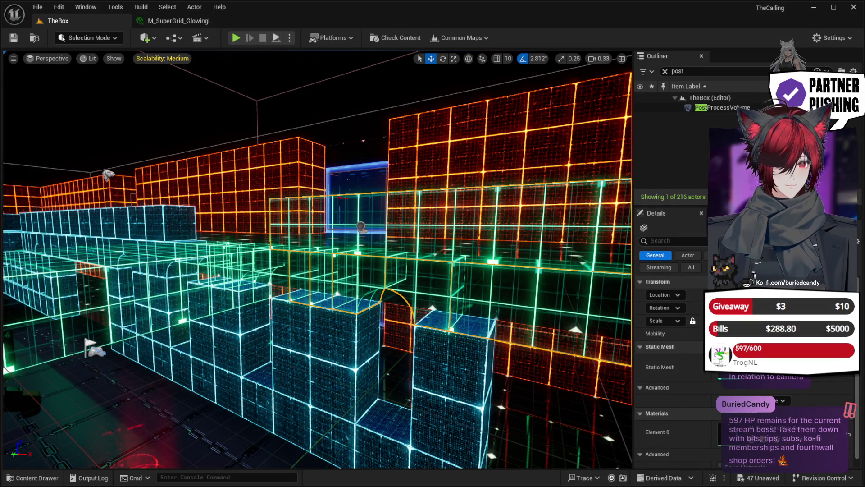
key(f)
mouse_move(469, 359)
mouse_down()
mouse_move(437, 370)
mouse_move(433, 354)
mouse_move(412, 365)
mouse_move(362, 363)
mouse_move(459, 365)
mouse_up()
click(232, 328)
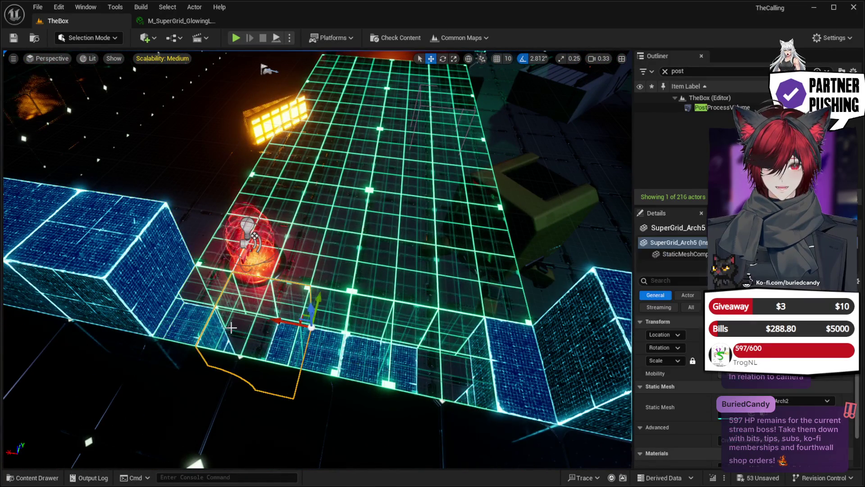
Step: Add the neighbouring arch and give both arches the solid blue panel material
ctrl+click(196, 317)
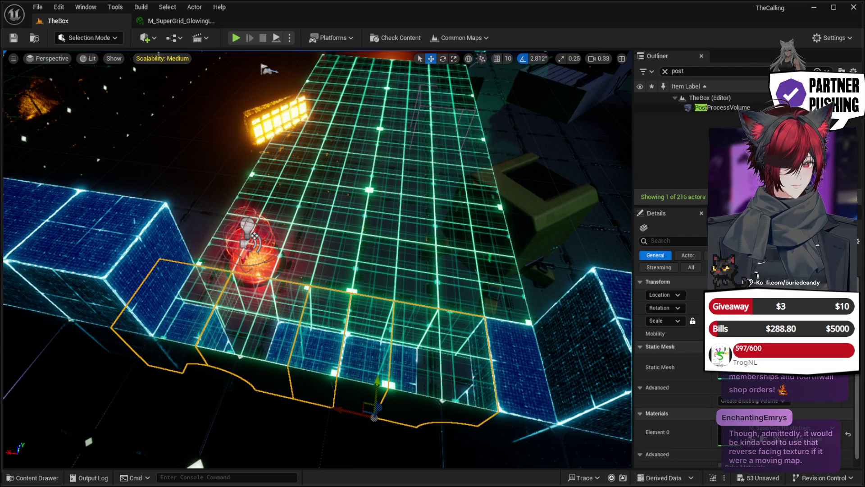
key(ctrl+z)
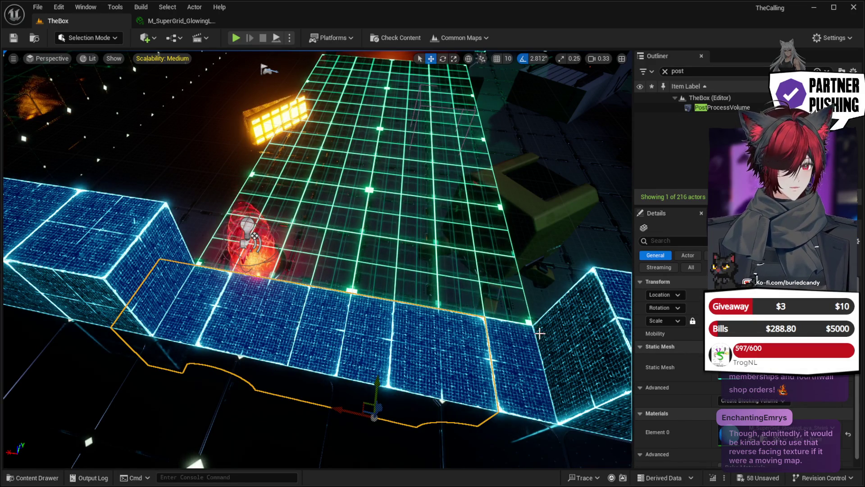
scroll(436, 330, down, 5)
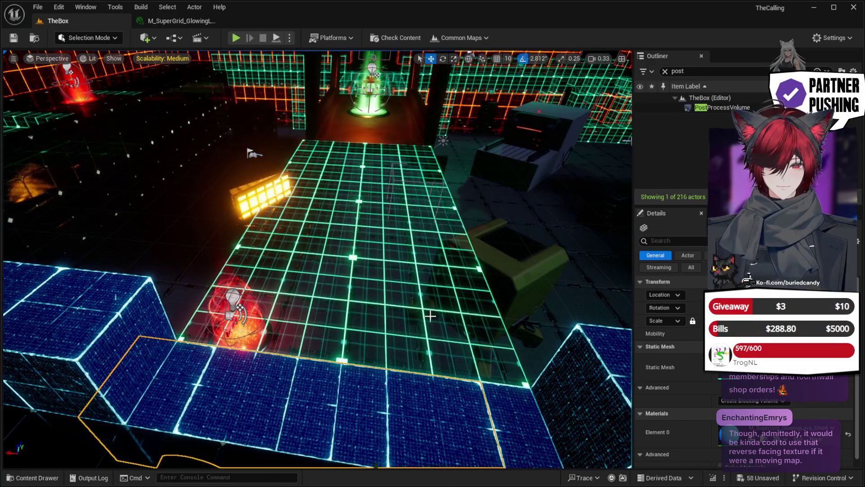
Step: Select the green grid floor and survey the level from ground level
click(437, 330)
drag(315, 260, 266, 236)
mouse_move(425, 325)
mouse_down()
mouse_move(396, 326)
mouse_move(425, 324)
mouse_up()
drag(365, 339, 315, 336)
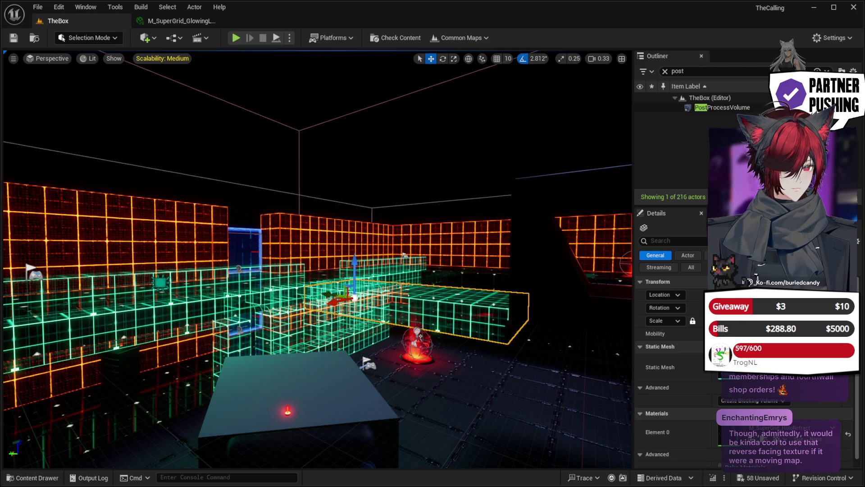
Step: Select the cyan grid block and the long green grid box and frame them
mouse_move(521, 357)
mouse_down()
mouse_move(484, 327)
mouse_move(378, 318)
mouse_move(361, 342)
mouse_move(369, 356)
mouse_up()
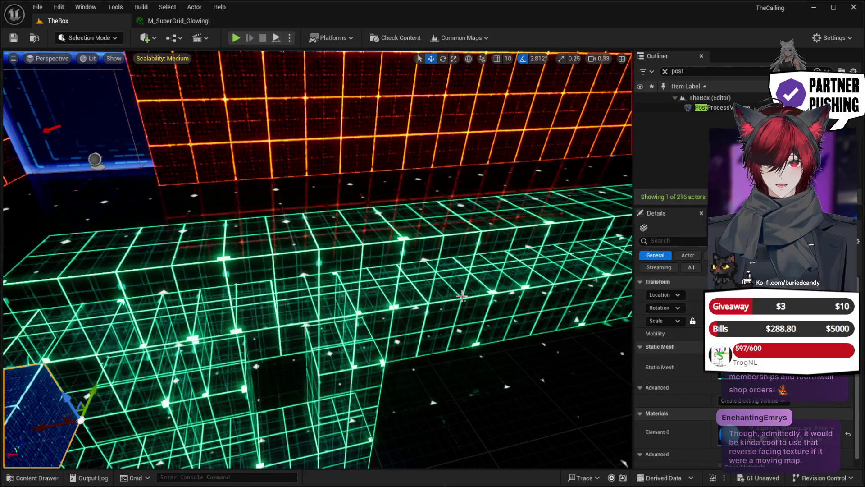
click(418, 274)
drag(417, 274, 196, 171)
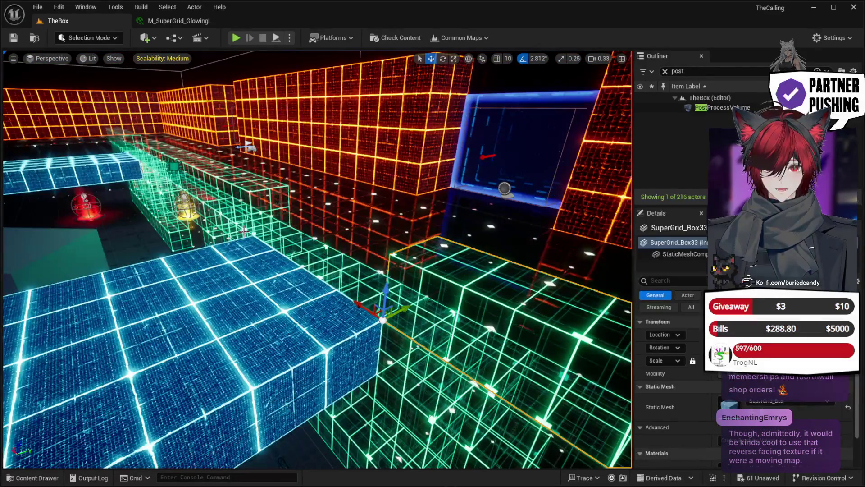
ctrl+click(120, 139)
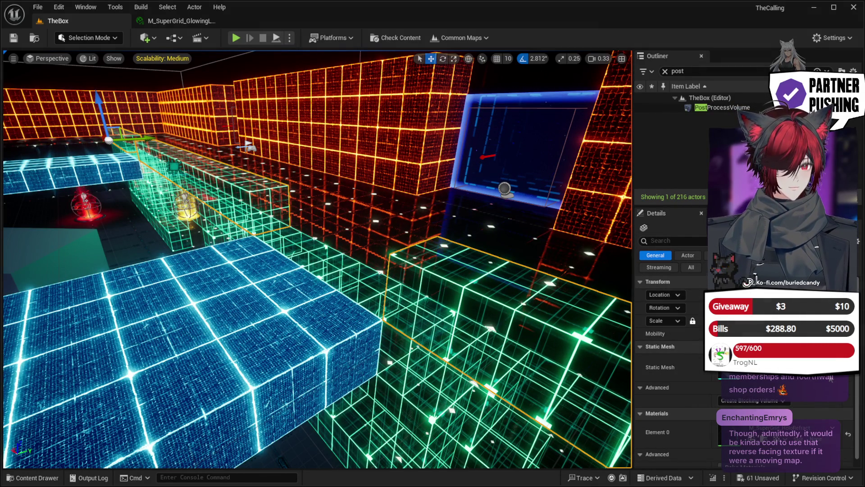
key(f)
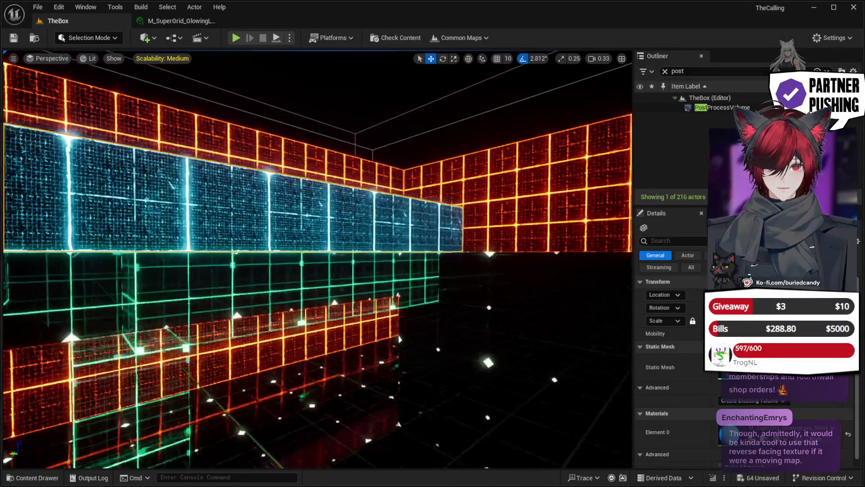
Step: Select the green holo boxes on the left and apply M_SuperGrid_Glowing to them
click(372, 293)
key(f)
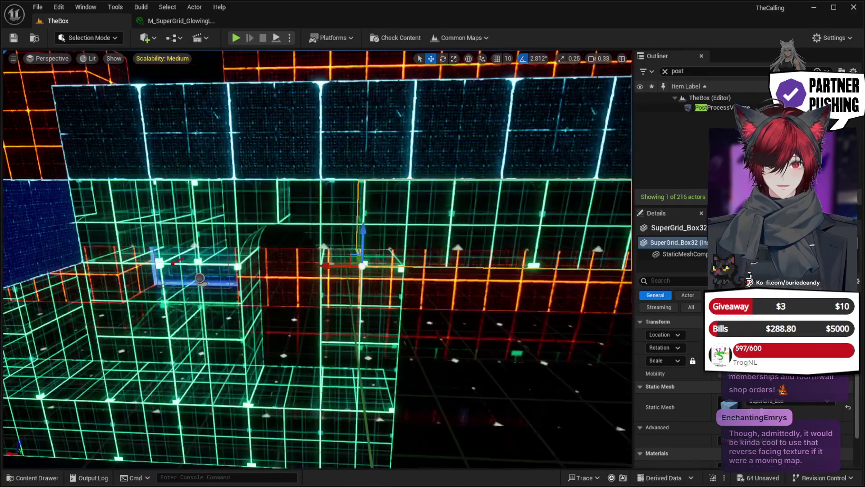
click(350, 338)
click(138, 345)
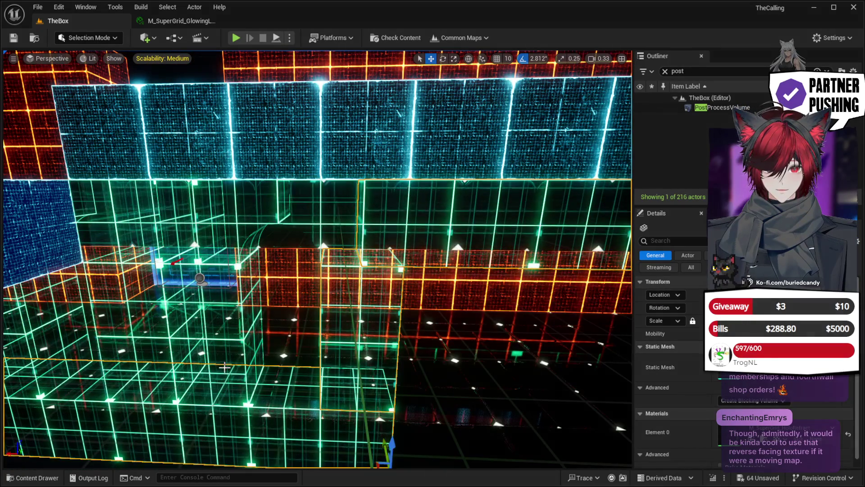
ctrl+click(111, 299)
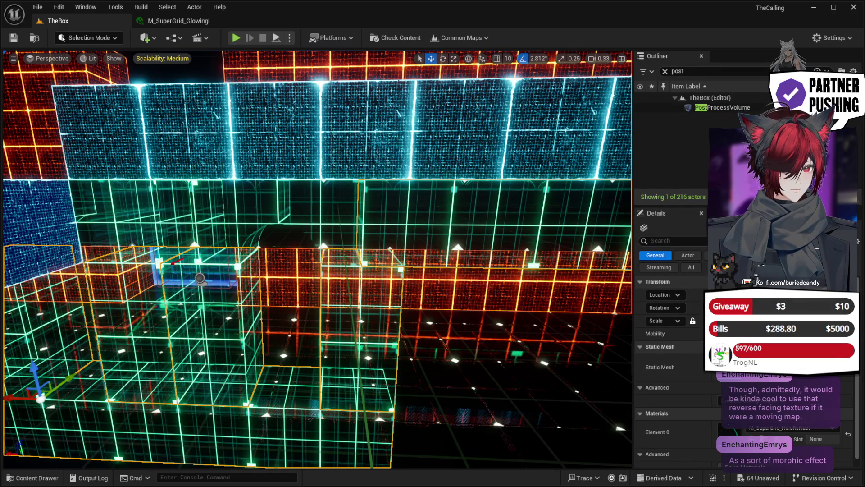
key(ctrl+z)
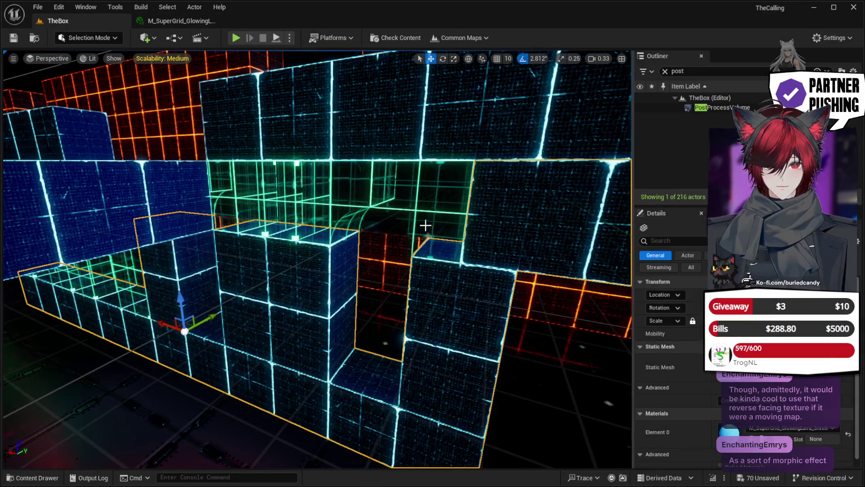
Step: Give the wall pieces beside the arch the glowing grid material, then select two corridor boxes
key(ctrl+z)
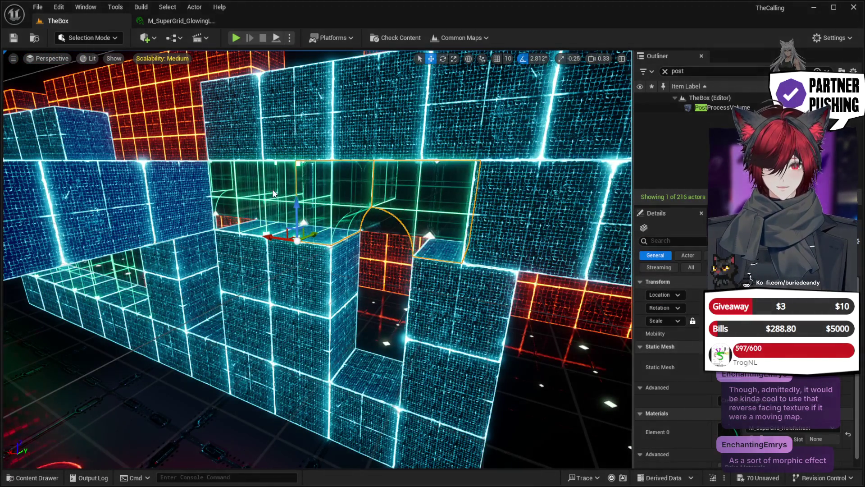
ctrl+click(232, 182)
ctrl+click(201, 200)
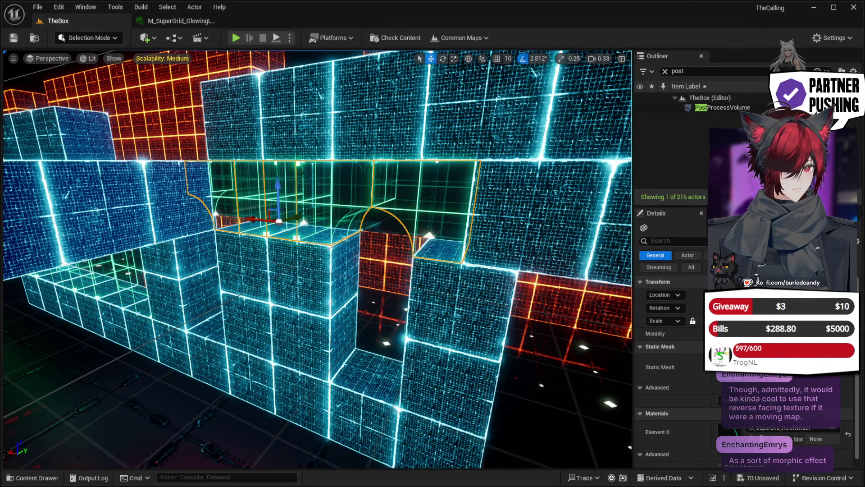
scroll(315, 259, up, 2)
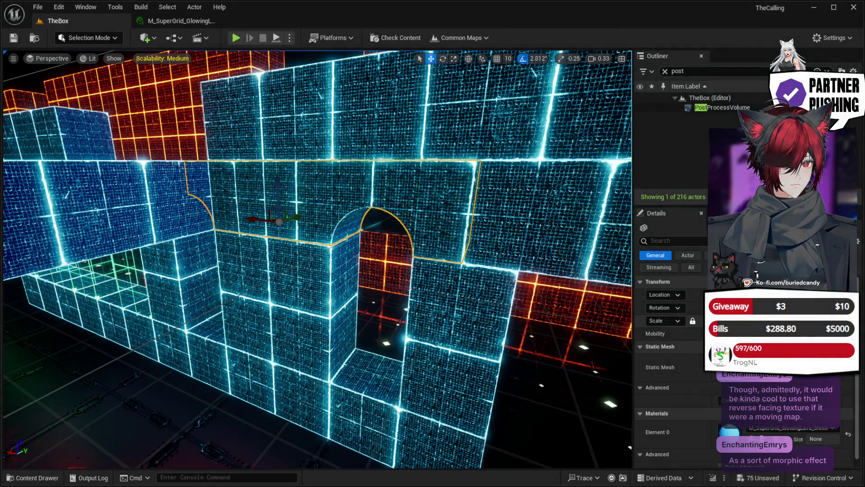
scroll(315, 259, up, 4)
mouse_move(315, 260)
mouse_down()
mouse_move(316, 279)
mouse_move(306, 252)
mouse_move(315, 225)
mouse_move(288, 280)
mouse_up()
click(288, 280)
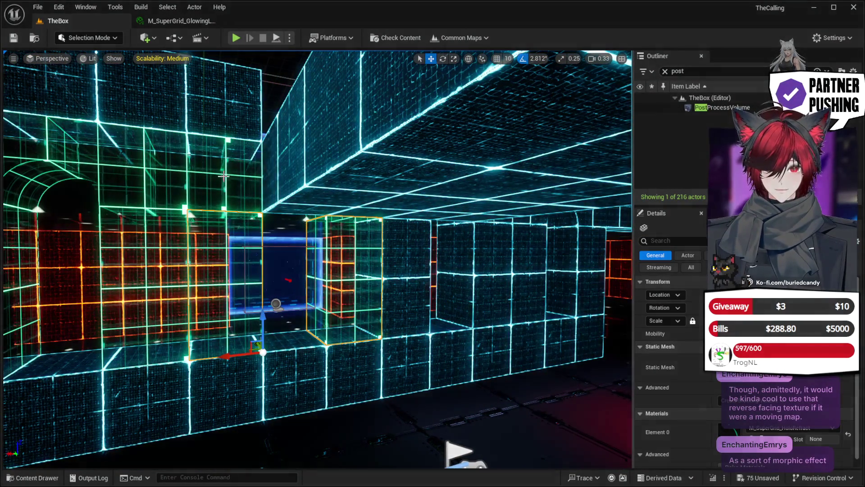
Step: Add the upper box, left arch wall and upper- and lower-left corridor wall pieces to the selection
ctrl+click(240, 177)
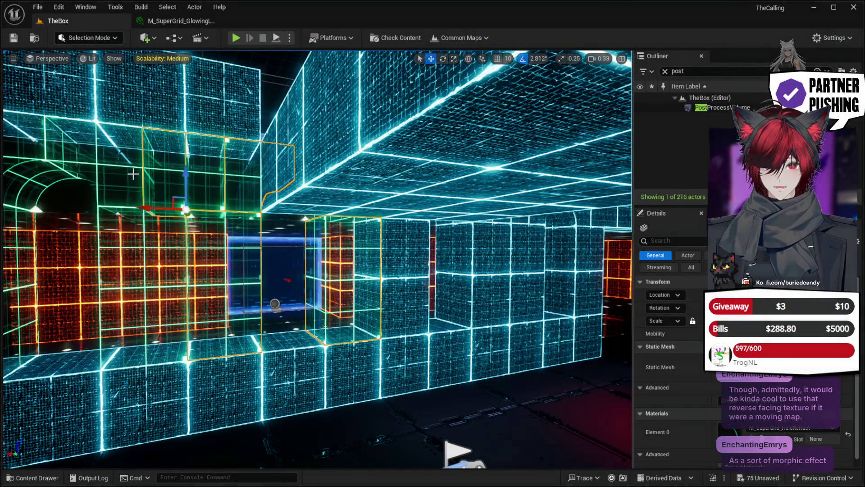
ctrl+click(120, 177)
drag(146, 262, 159, 253)
ctrl+click(166, 175)
ctrl+click(184, 257)
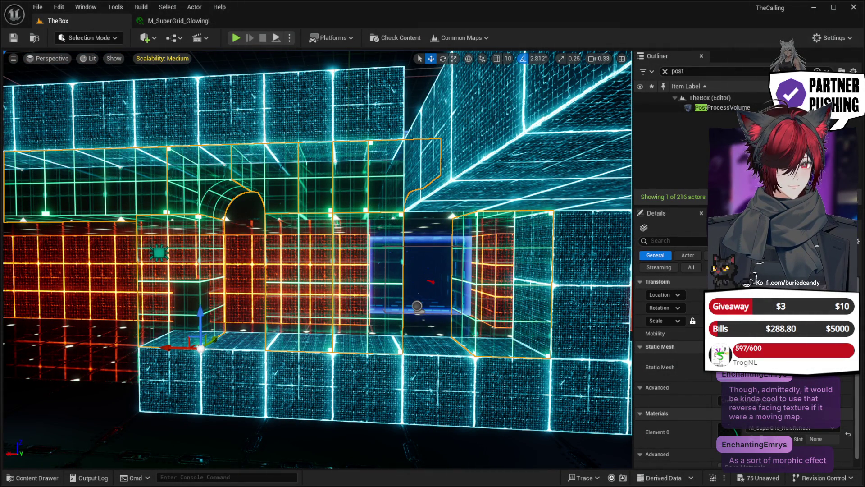
Step: Move the selected green holo blocks up into the gap beneath the blue platform
key(w)
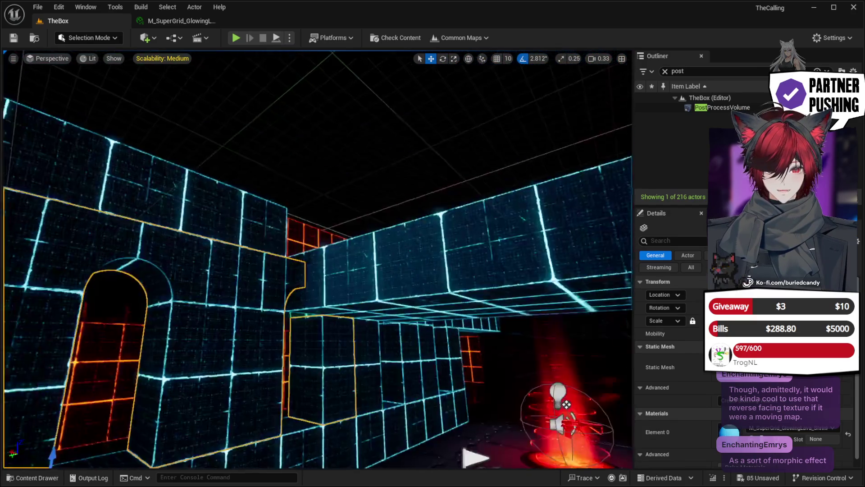
key(w)
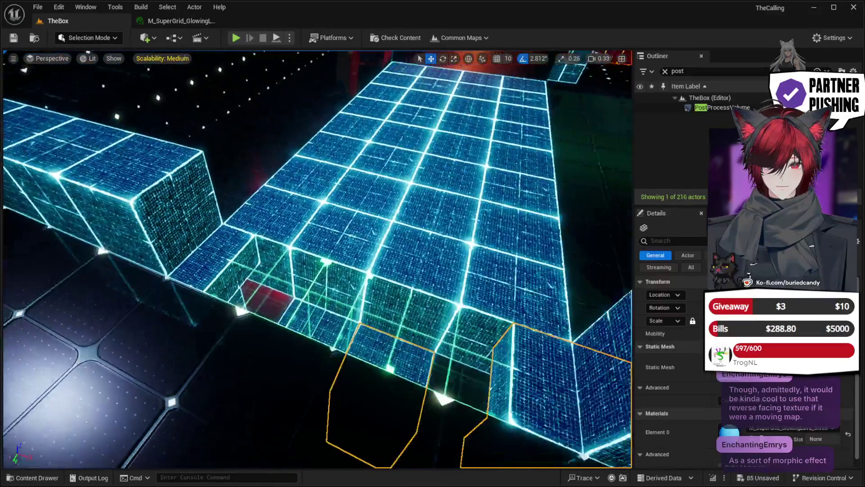
key(s)
mouse_move(570, 384)
mouse_down()
mouse_move(304, 305)
mouse_move(246, 308)
mouse_up()
Step: Extend the selection with the neighbouring blocks left and right, then pick SuperGrid_Box17
ctrl+click(220, 305)
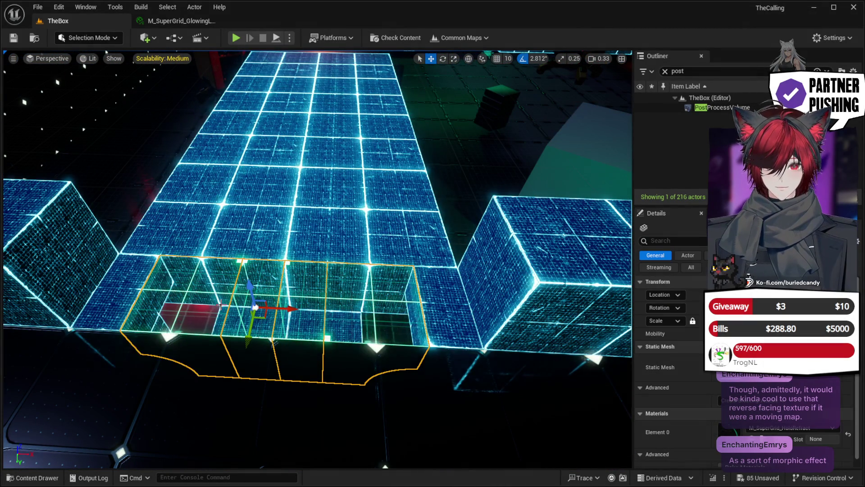
mouse_move(560, 367)
mouse_down()
mouse_move(532, 334)
mouse_move(496, 325)
mouse_move(537, 367)
mouse_up()
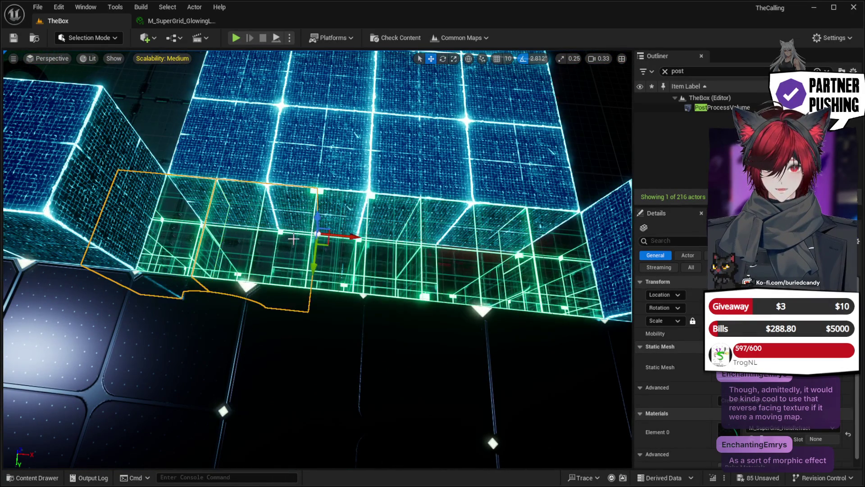
ctrl+click(392, 218)
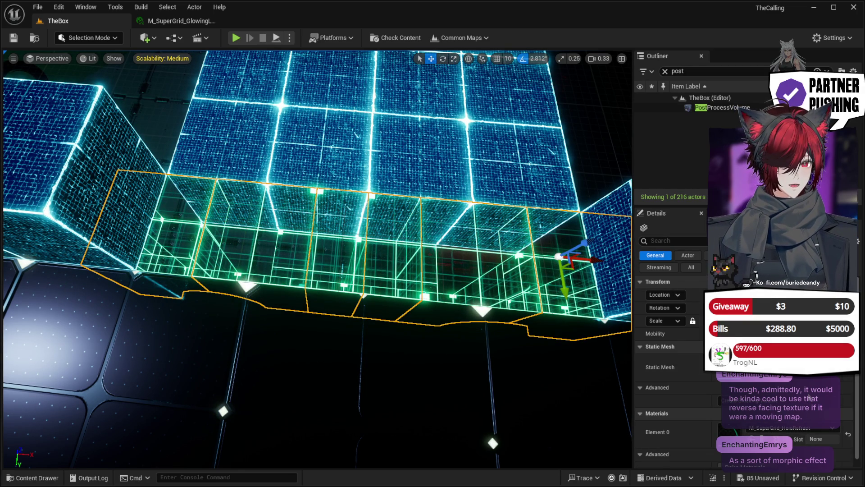
mouse_move(445, 227)
mouse_down()
mouse_move(432, 252)
mouse_move(327, 271)
mouse_move(342, 272)
mouse_up()
click(329, 258)
Step: Multi-select the grid boxes around the arch and set their Element 0 to GlowingLava_Shrink
ctrl+click(332, 254)
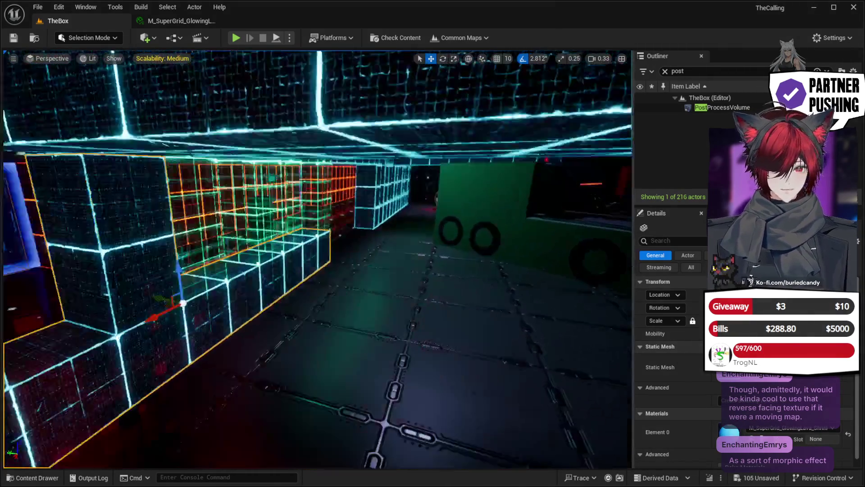
drag(568, 384, 541, 384)
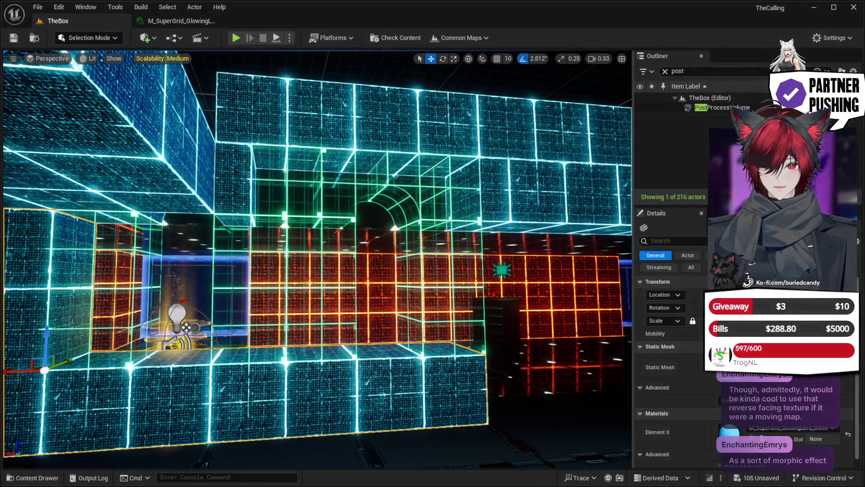
click(207, 306)
ctrl+click(260, 302)
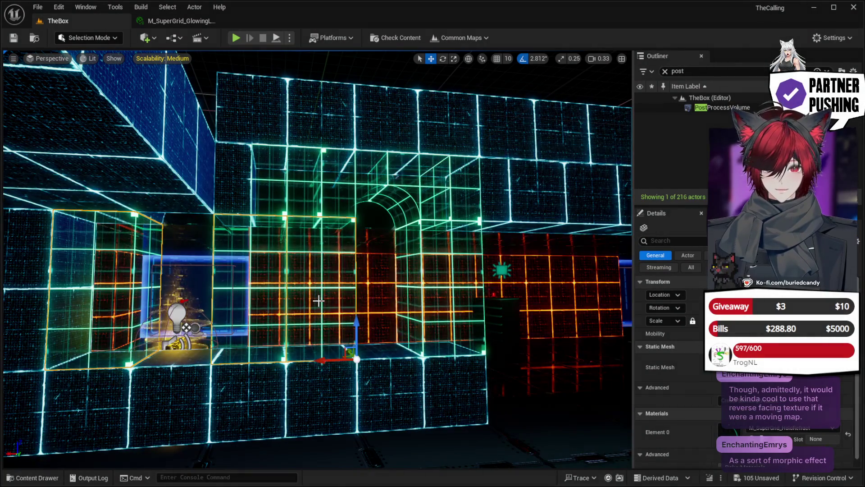
ctrl+click(436, 279)
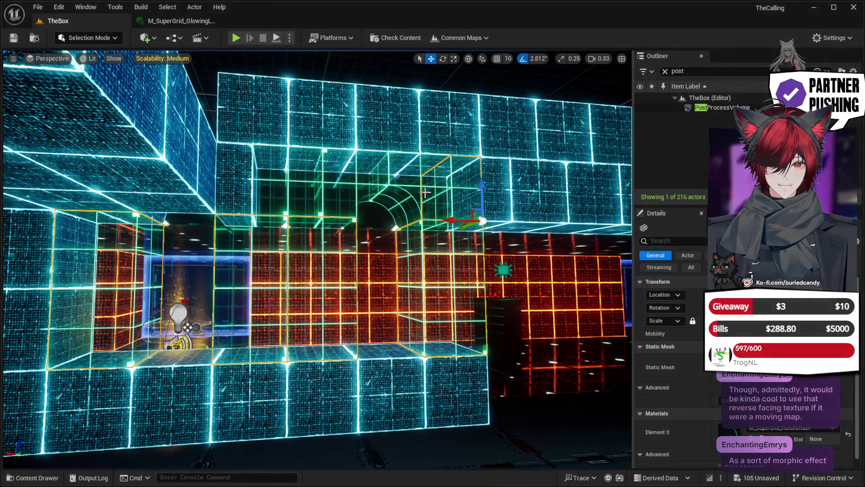
ctrl+click(287, 180)
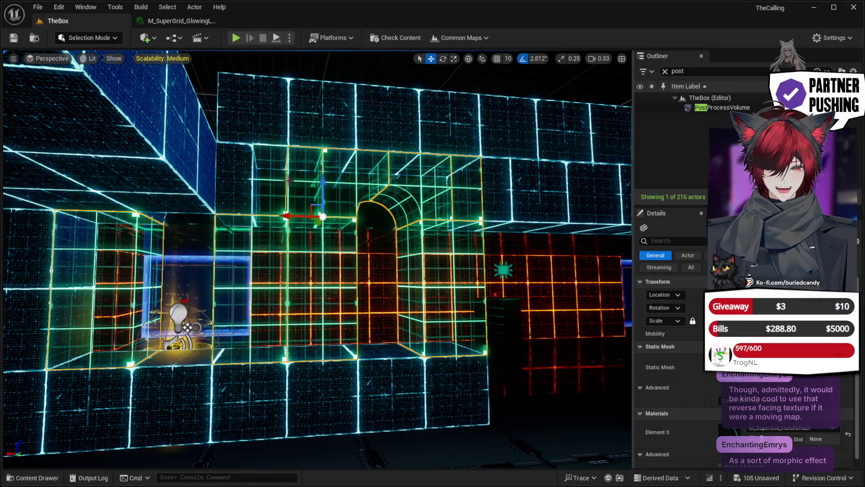
ctrl+click(279, 185)
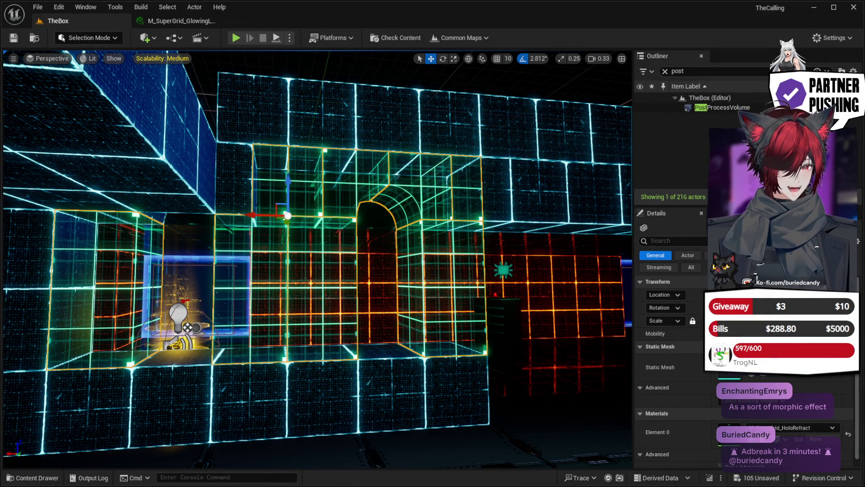
key(ctrl+z)
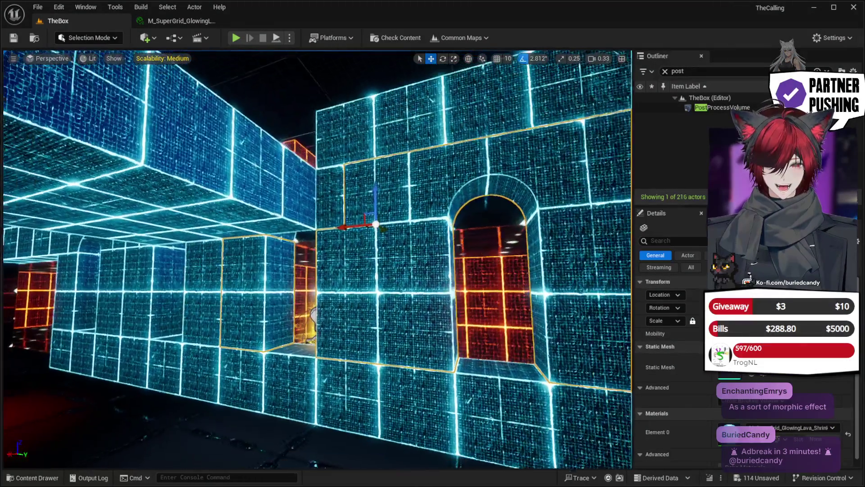
key(s)
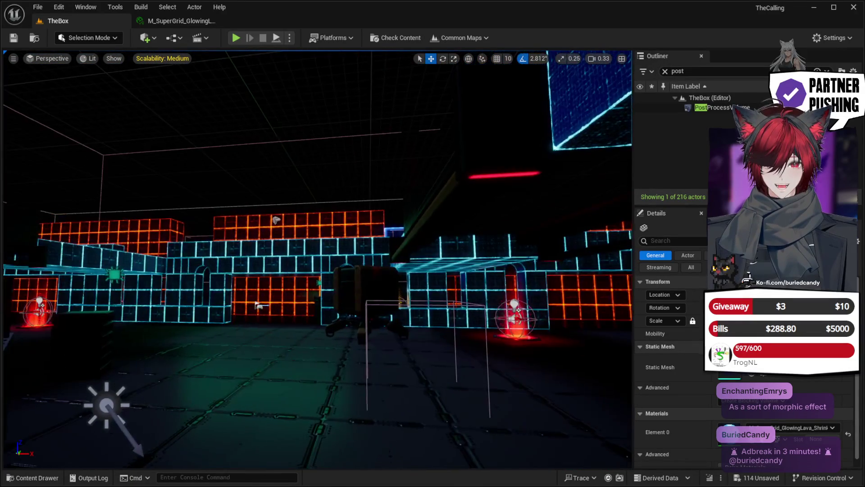
key(w)
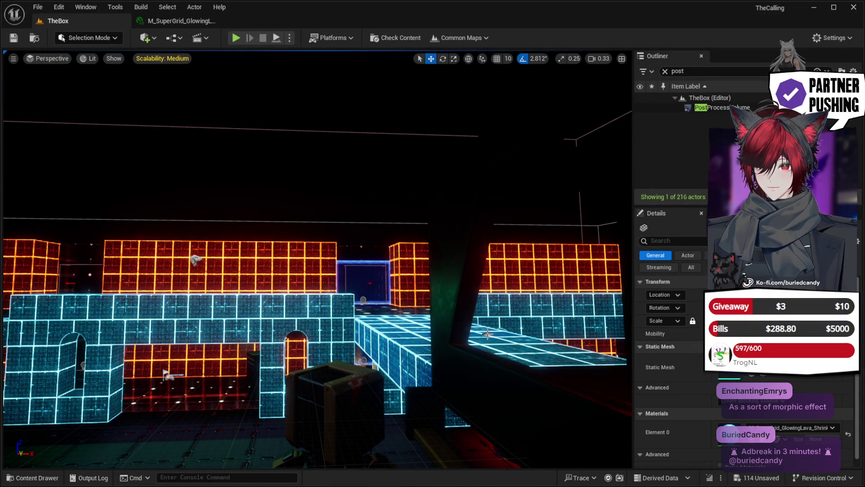
key(s)
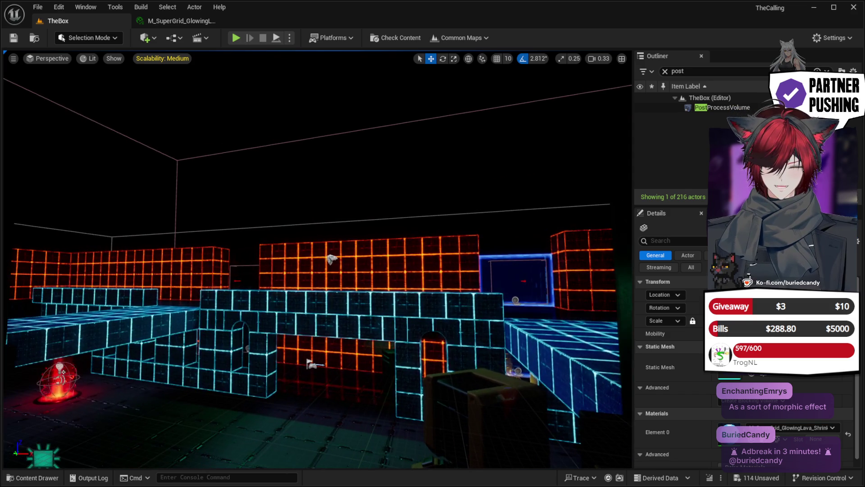
key(w)
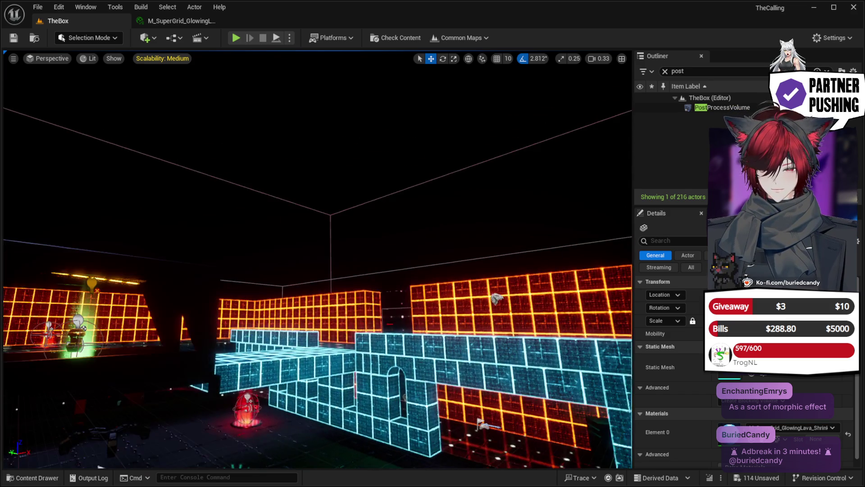
key(d)
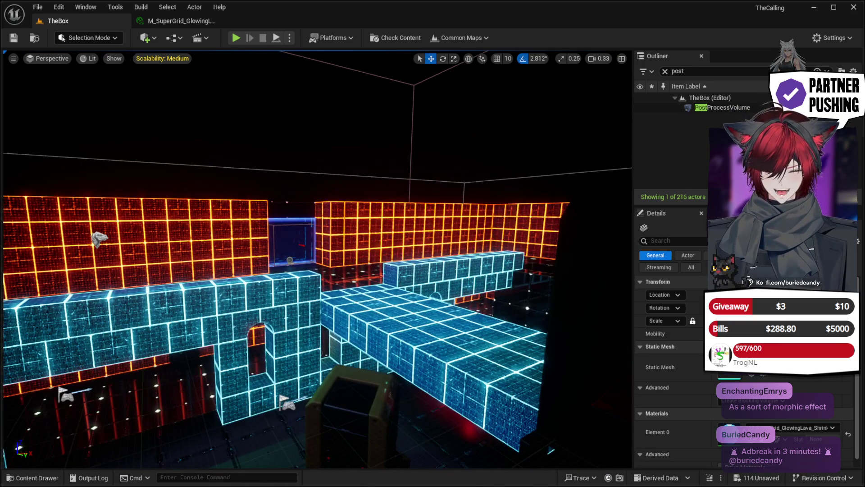
key(w)
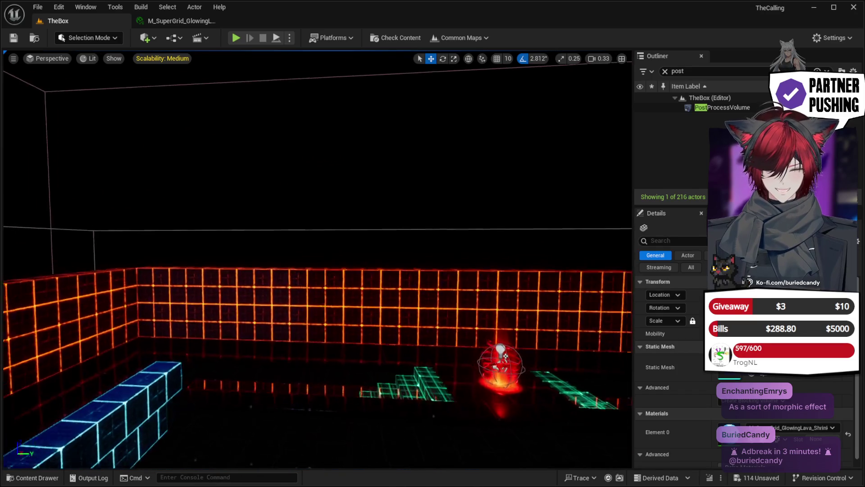
key(w)
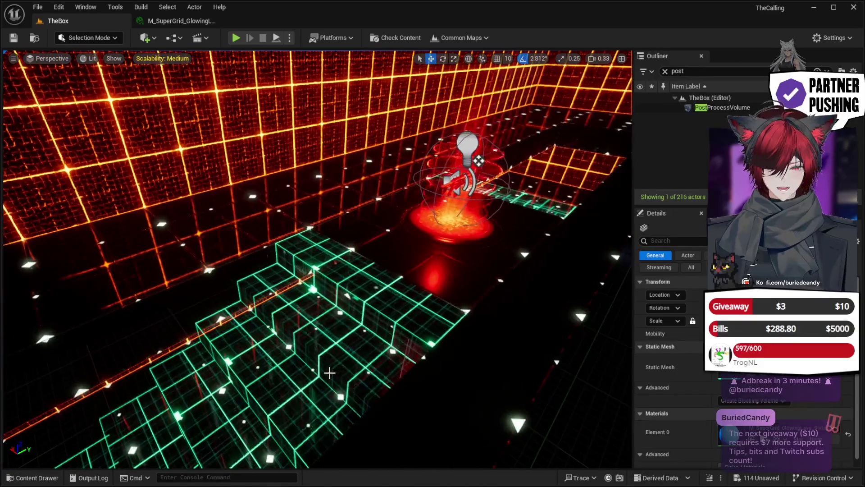
Step: Frame SuperGrid_Stairs, give it the cyan glowing grid material, and orbit around to inspect it
click(329, 373)
key(f)
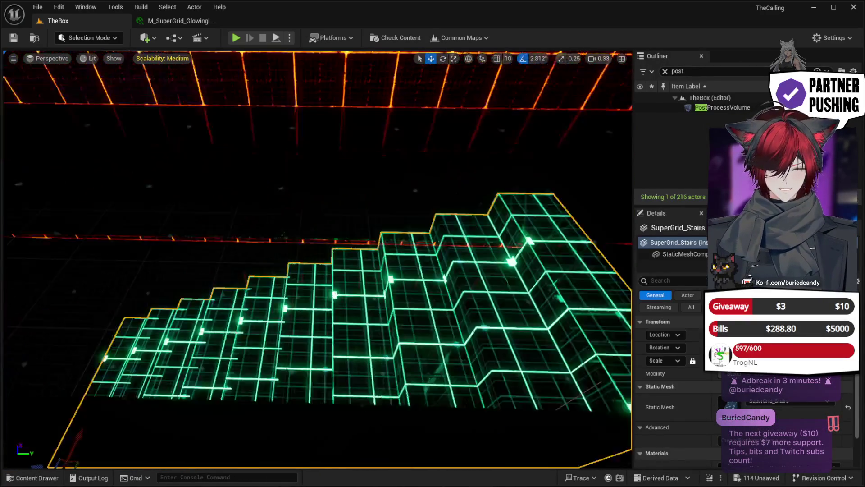
key(s)
scroll(796, 419, down, 3)
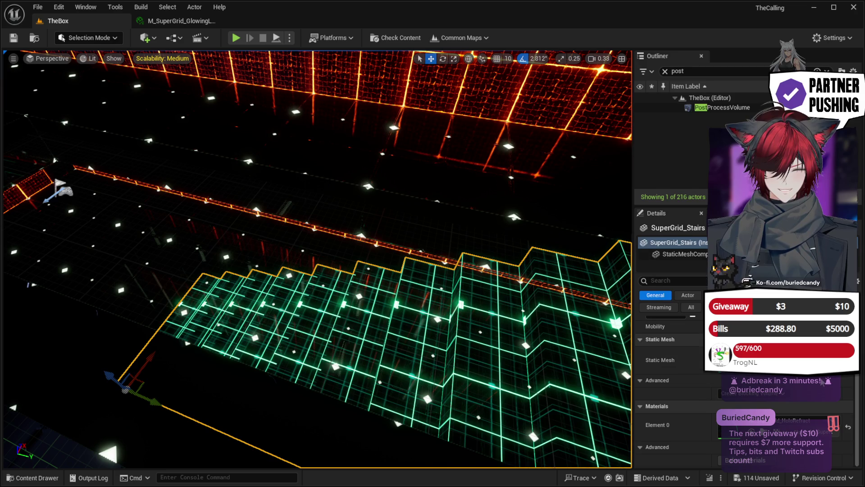
drag(468, 351, 504, 379)
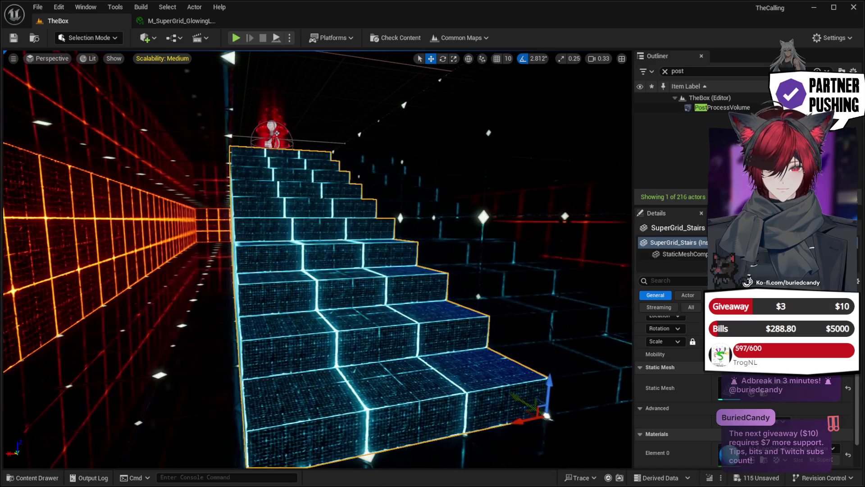
mouse_move(504, 378)
mouse_down()
mouse_move(486, 343)
mouse_move(505, 342)
mouse_up()
drag(518, 446, 518, 446)
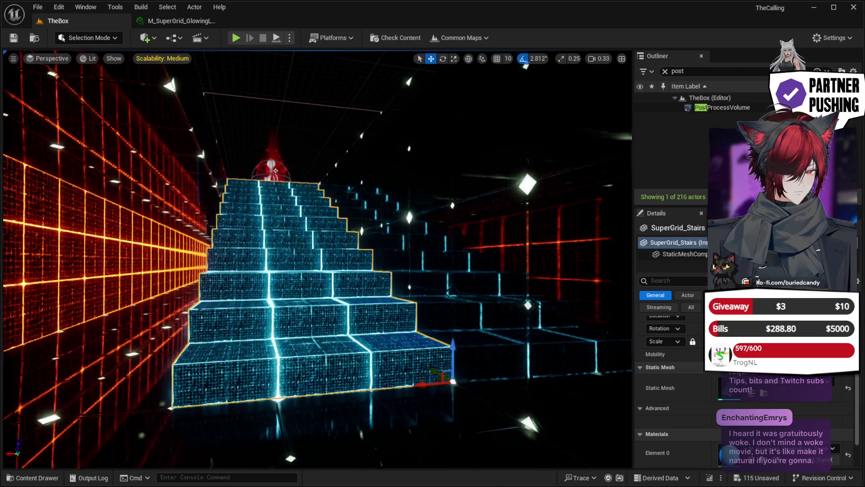
drag(484, 361, 485, 359)
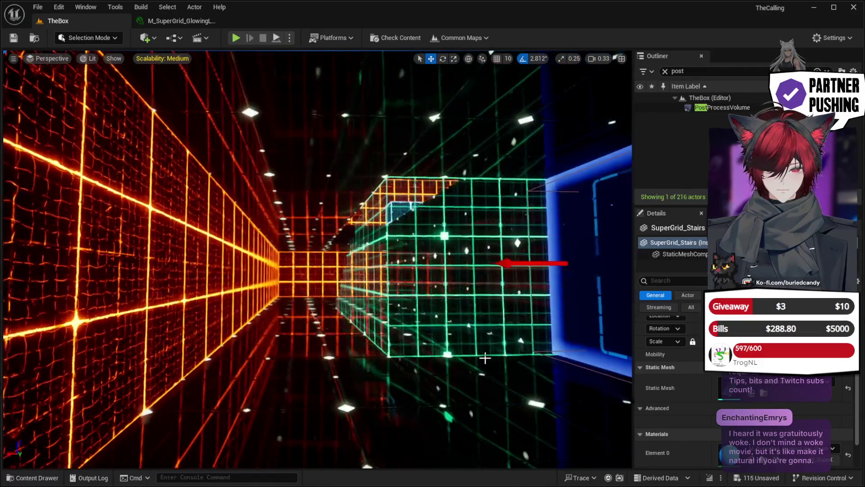
click(432, 290)
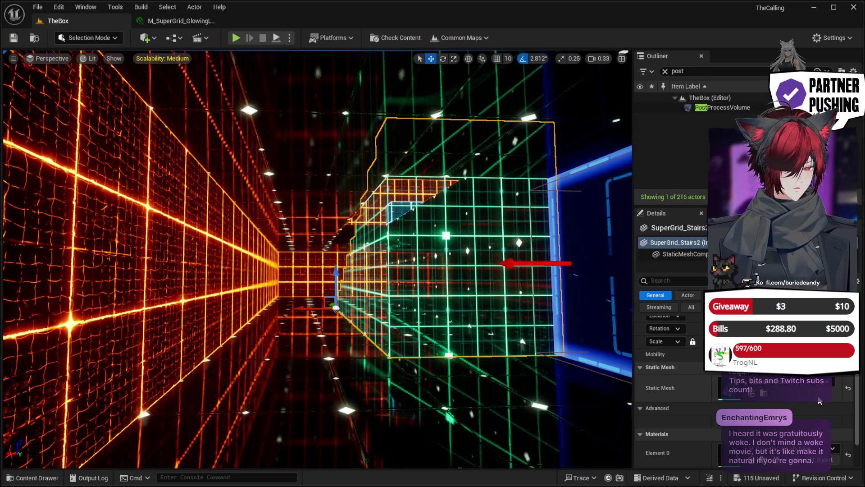
Step: Fly down the corridor past the yellow light and select SuperGrid_Stairs3
scroll(819, 399, down, 2)
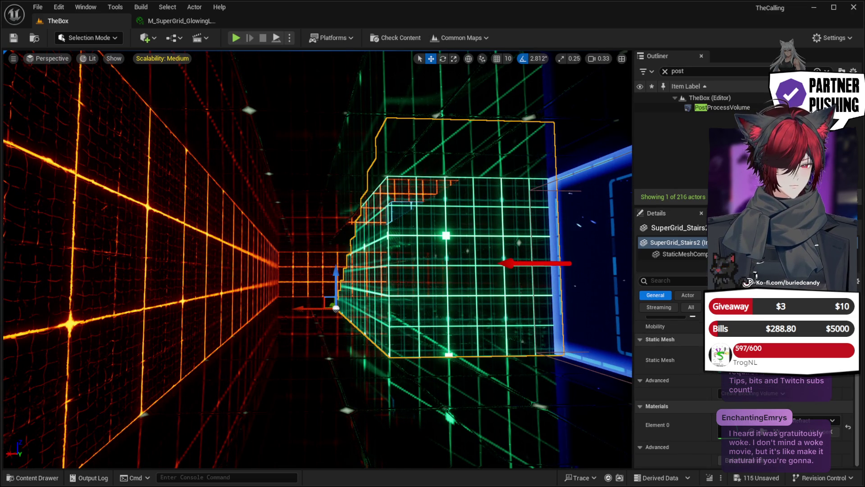
key(w)
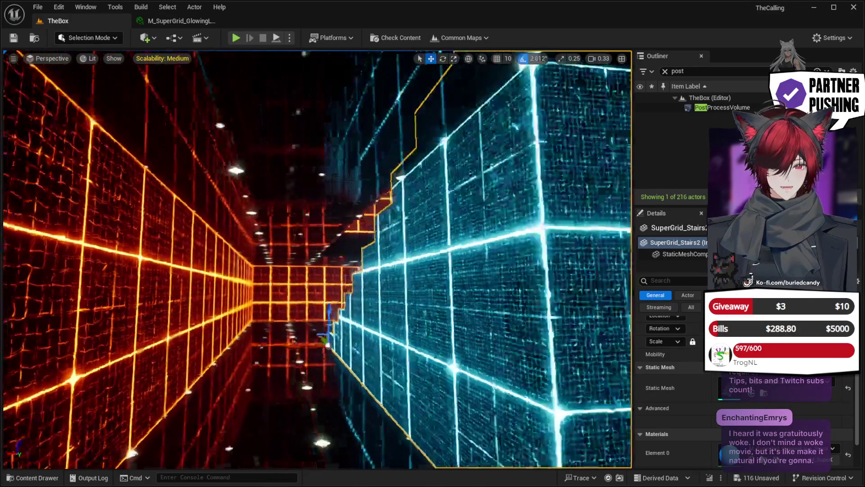
key(w)
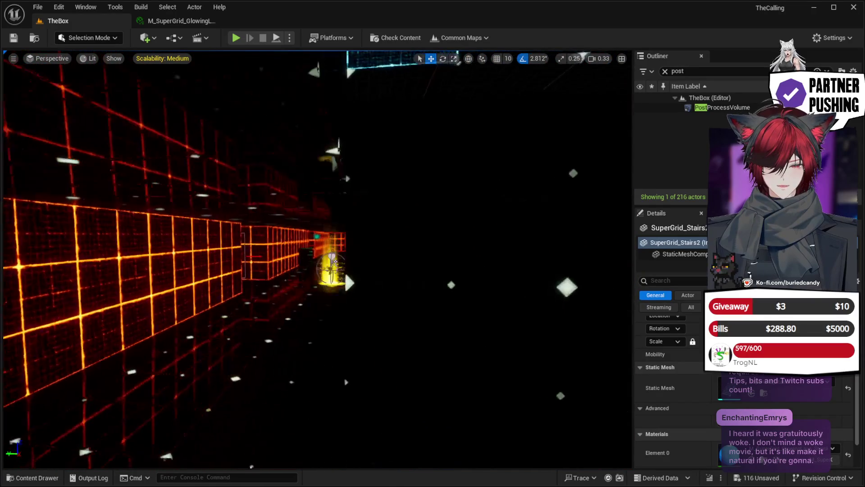
key(w)
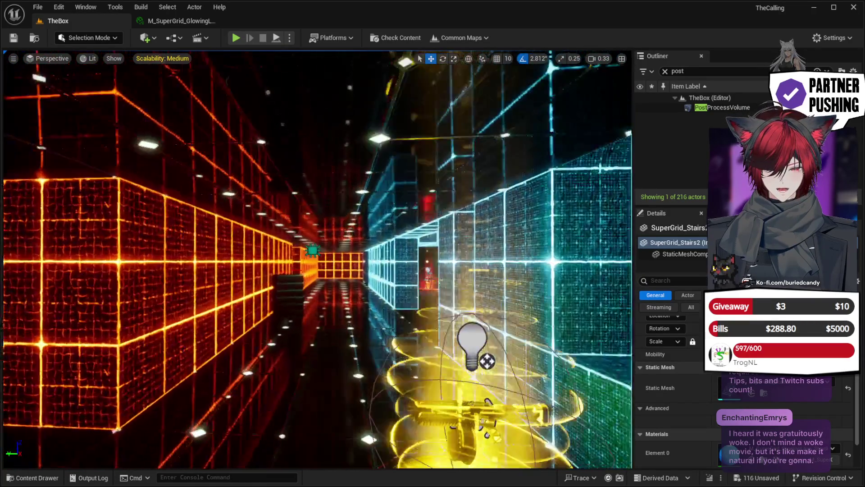
key(w)
mouse_move(500, 290)
mouse_down()
mouse_move(532, 288)
mouse_move(403, 288)
mouse_up()
click(403, 289)
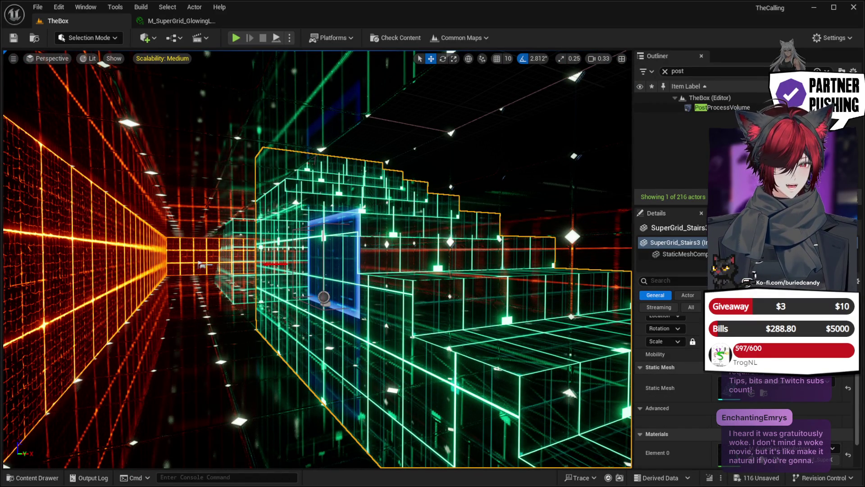
Step: Alt-drag the staircase to place a duplicate further left, then review the level
drag(324, 296, 214, 284)
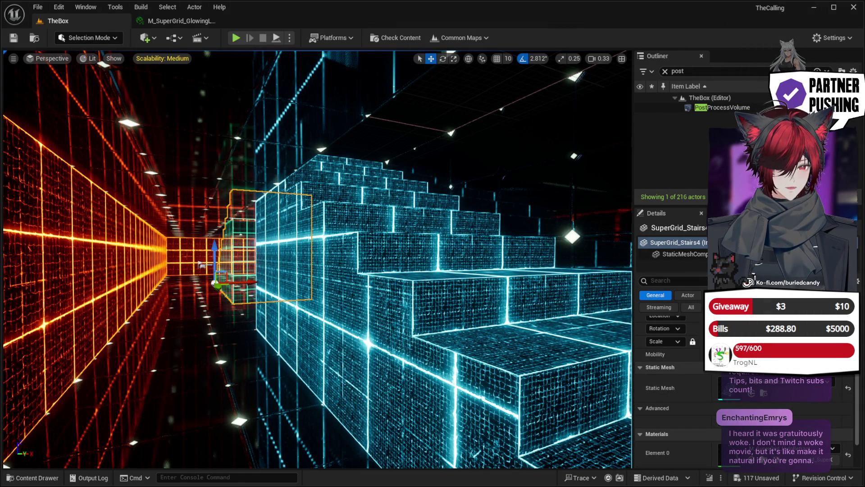
drag(316, 270, 261, 235)
mouse_move(316, 225)
mouse_down()
mouse_move(315, 297)
mouse_move(275, 277)
mouse_move(262, 288)
mouse_move(261, 253)
mouse_move(315, 272)
mouse_up()
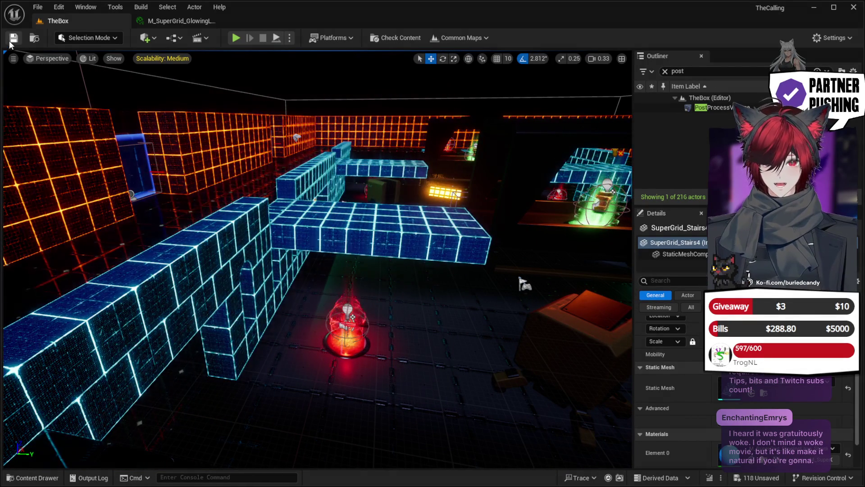
Step: Save all unsaved changes to the level with the toolbar Save button
click(10, 41)
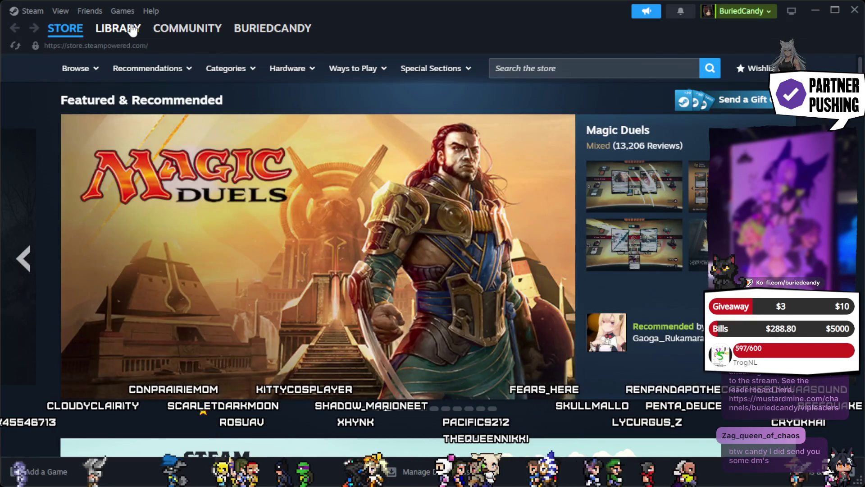
Step: Open Steam's Library and pick VTube Studio from the game list
click(120, 28)
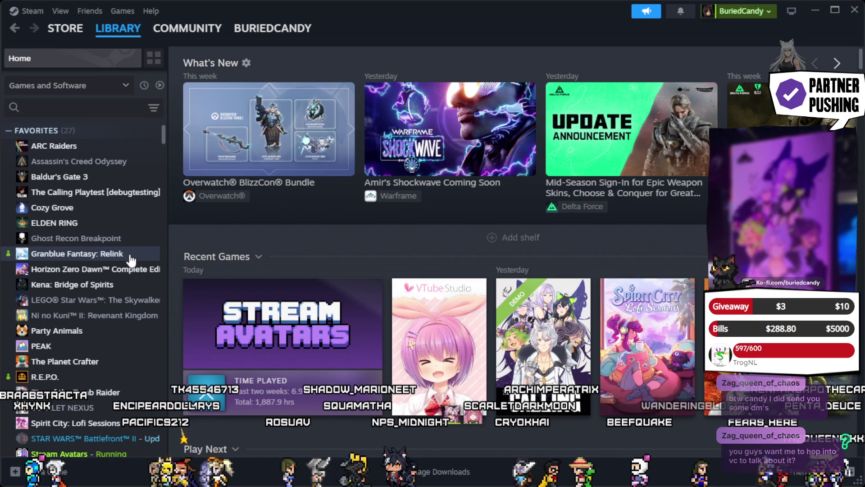
scroll(121, 291, down, 3)
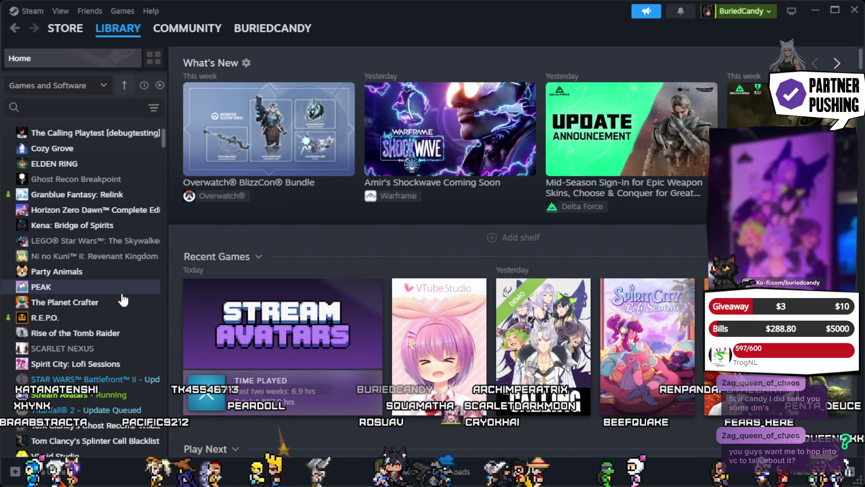
scroll(123, 300, down, 3)
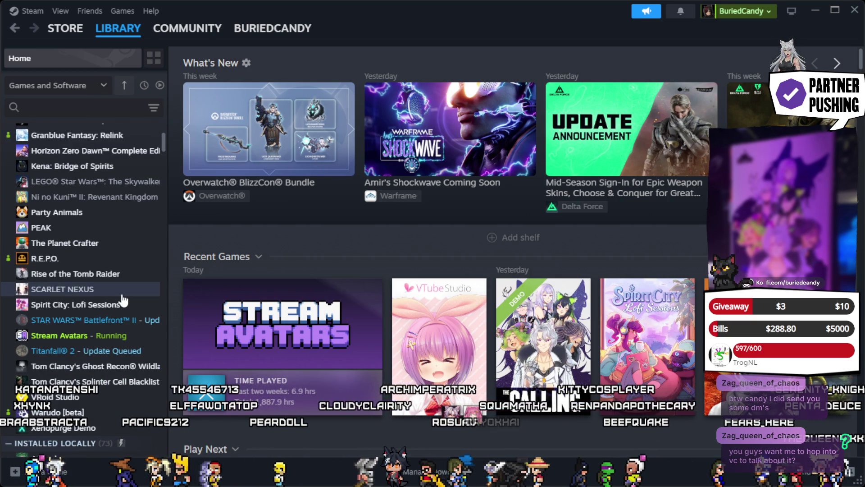
scroll(122, 301, down, 20)
scroll(123, 319, down, 20)
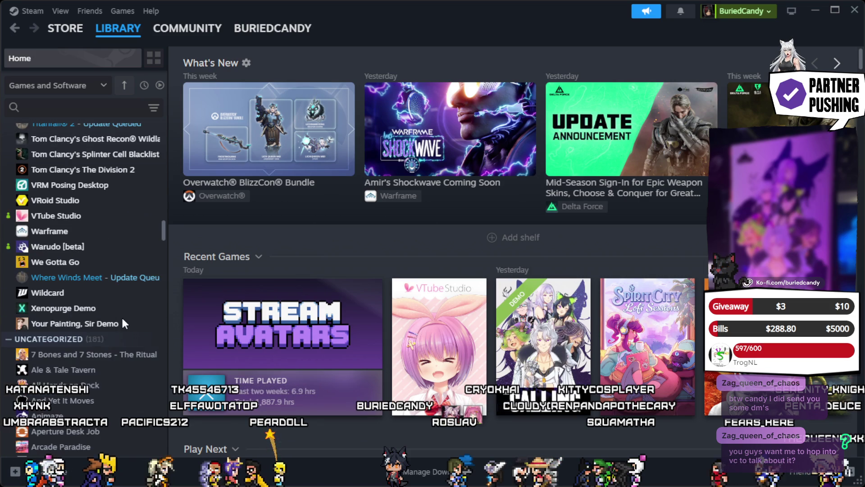
click(86, 218)
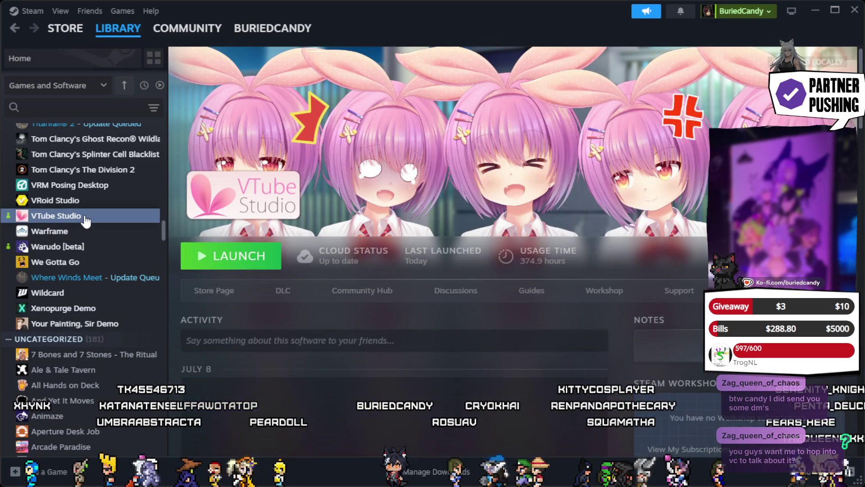
click(236, 257)
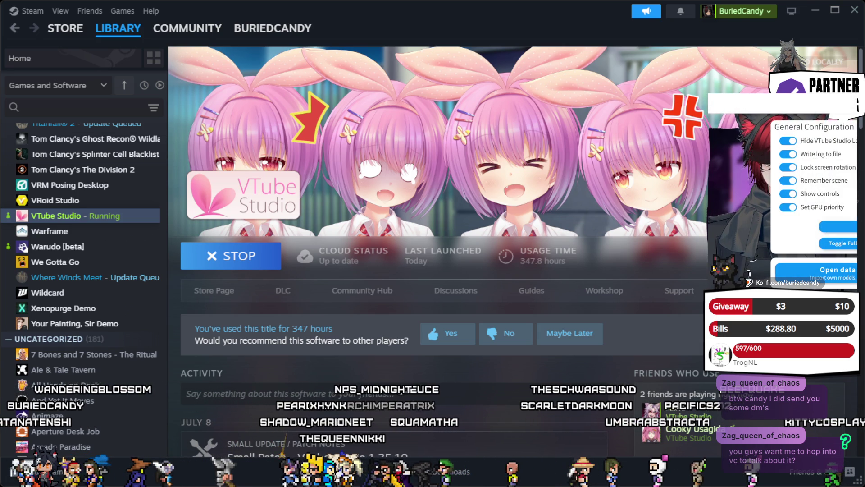
scroll(816, 189, down, 5)
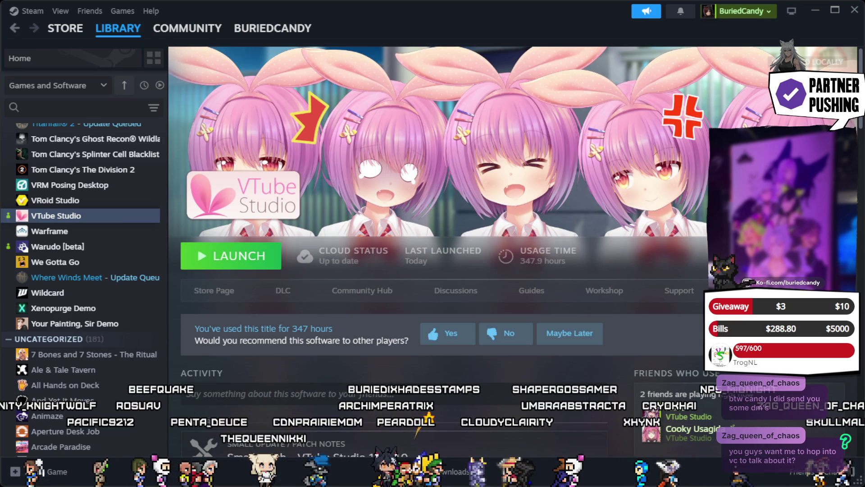
click(239, 256)
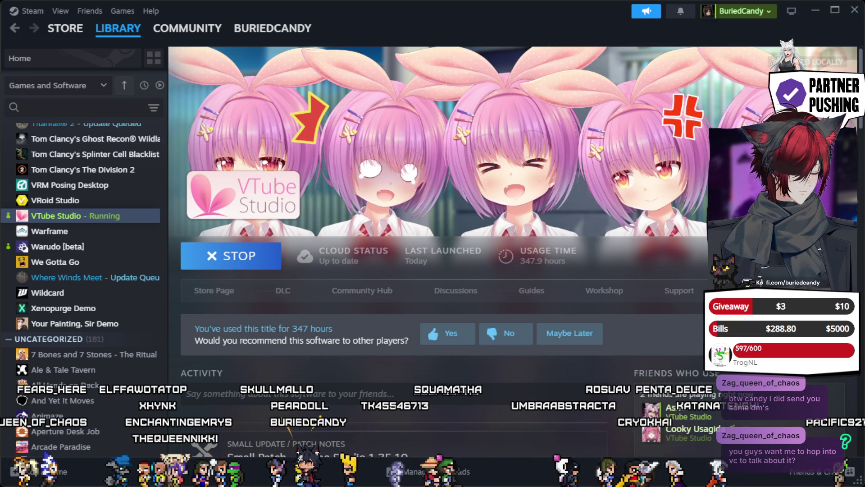
Step: Switch back to the Unreal Editor showing the M_SuperGrid_Glowing material
key(alt+Tab)
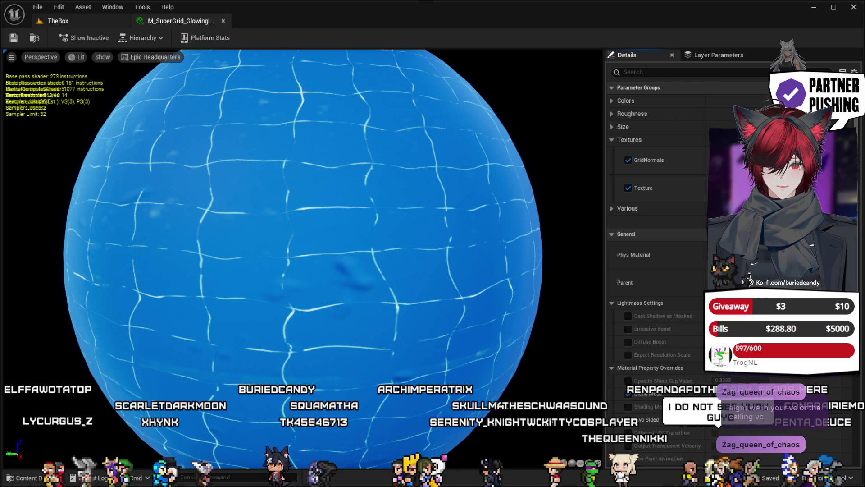
Step: Return to TheBox level and turn the camera toward the left blue wall
click(91, 19)
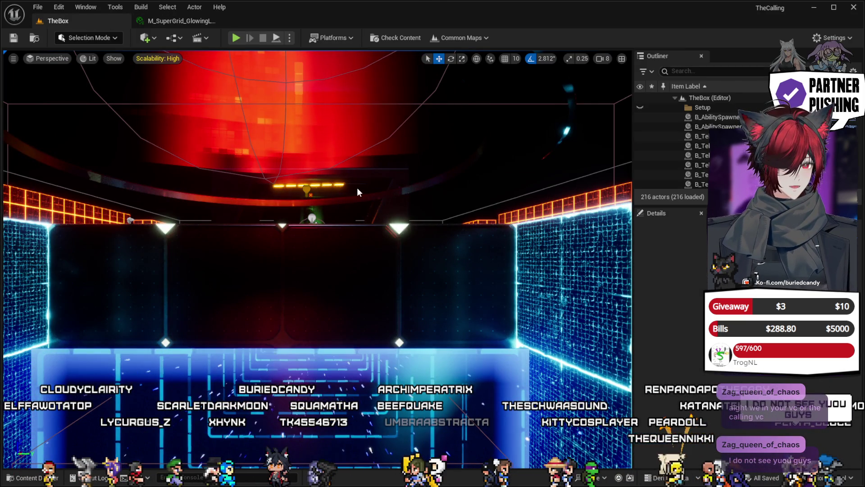
mouse_move(465, 296)
mouse_down()
mouse_move(408, 288)
mouse_move(388, 275)
mouse_move(433, 277)
mouse_move(415, 266)
mouse_move(437, 280)
mouse_move(423, 311)
mouse_move(410, 262)
mouse_move(419, 288)
mouse_move(406, 275)
mouse_move(347, 270)
mouse_up()
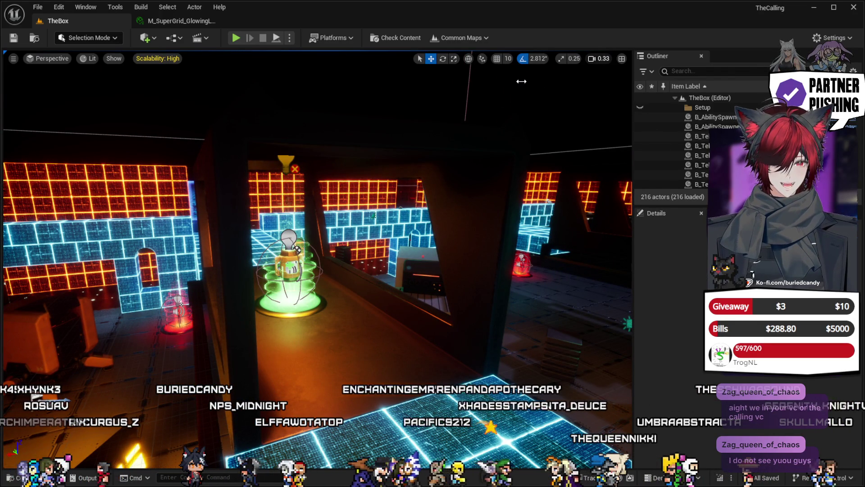
Step: Fly to the blue-block wall, then switch windows back to the laser arena editor
mouse_move(315, 270)
mouse_down()
mouse_move(297, 270)
mouse_move(291, 314)
mouse_up()
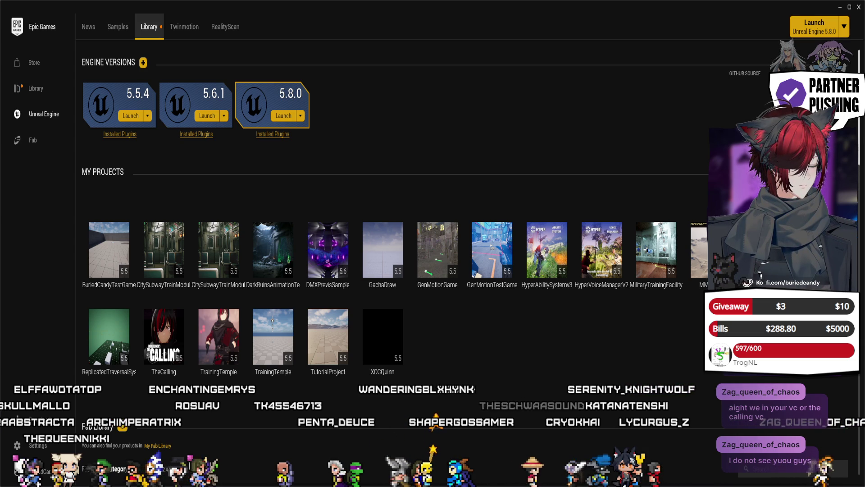
key(alt+Tab)
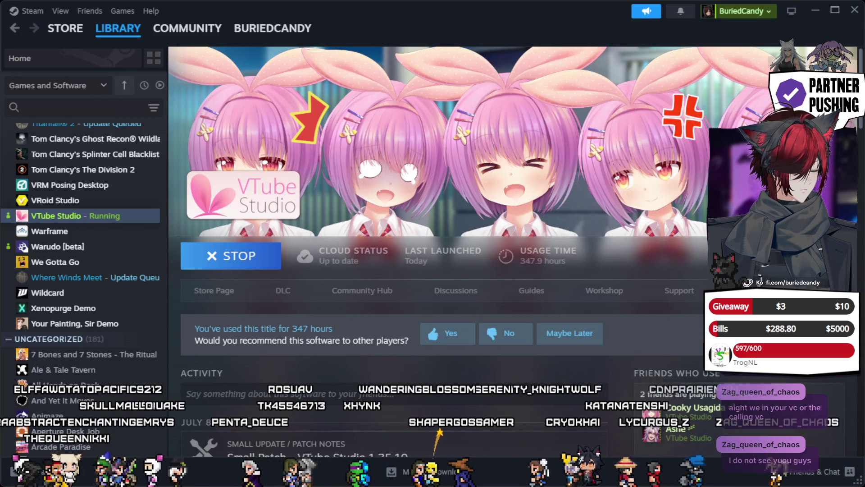
key(alt+Tab)
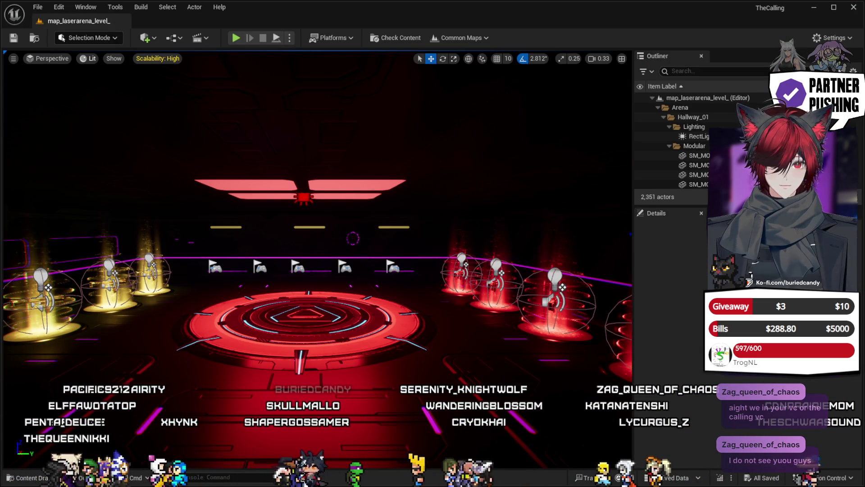
Step: Filter the Outliner for 'post' and select the PostProcessVolume to view its properties
key(alt)
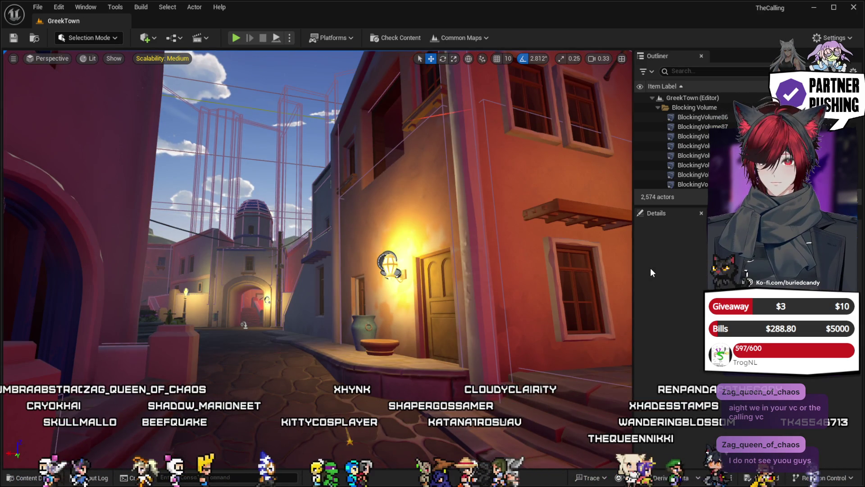
click(699, 72)
text(post)
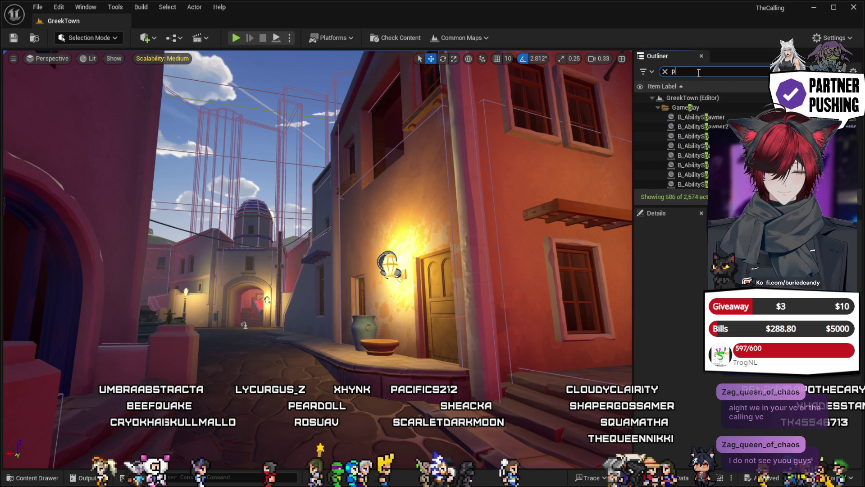
click(708, 107)
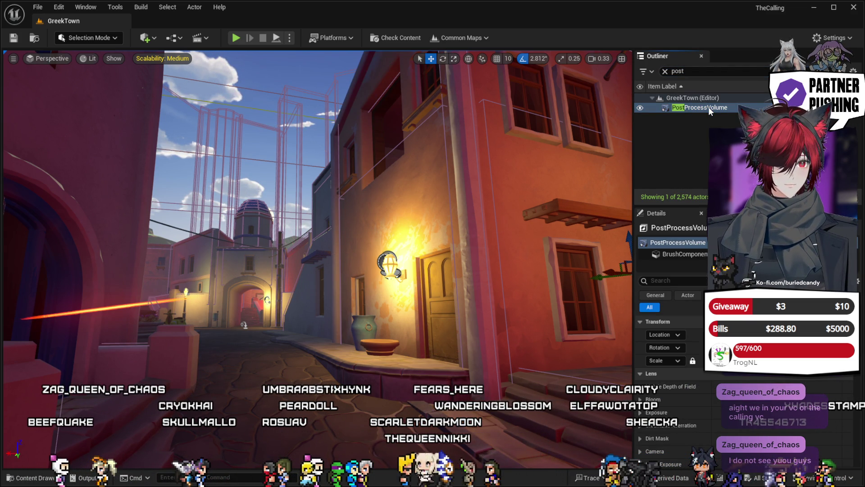
click(694, 121)
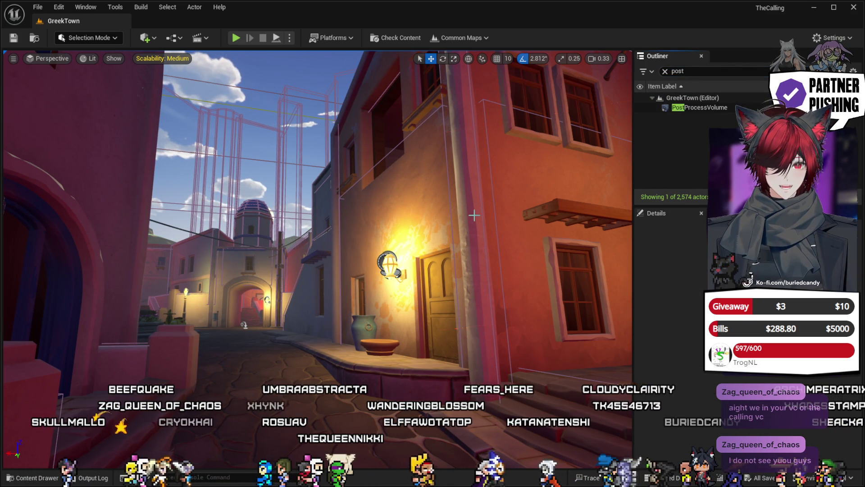
click(699, 107)
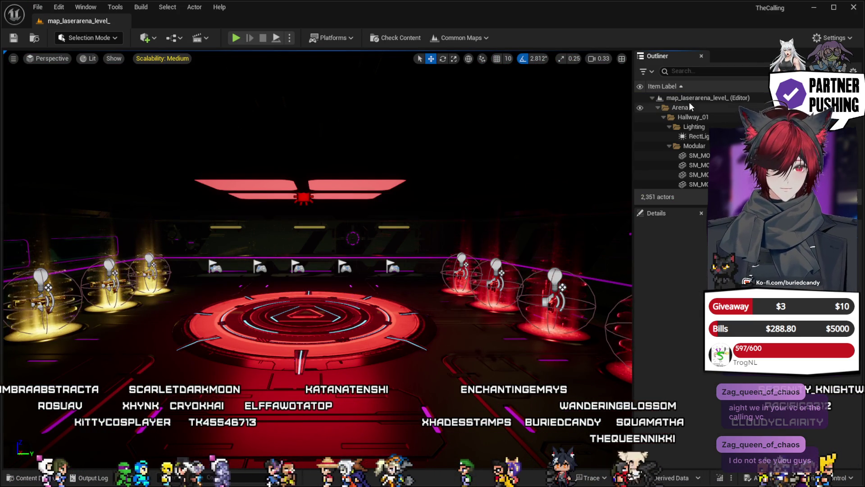
Step: Select the arena's PostProcessVolume, adjust its Post Process Materials values, and clear the property filter
click(690, 71)
text(post)
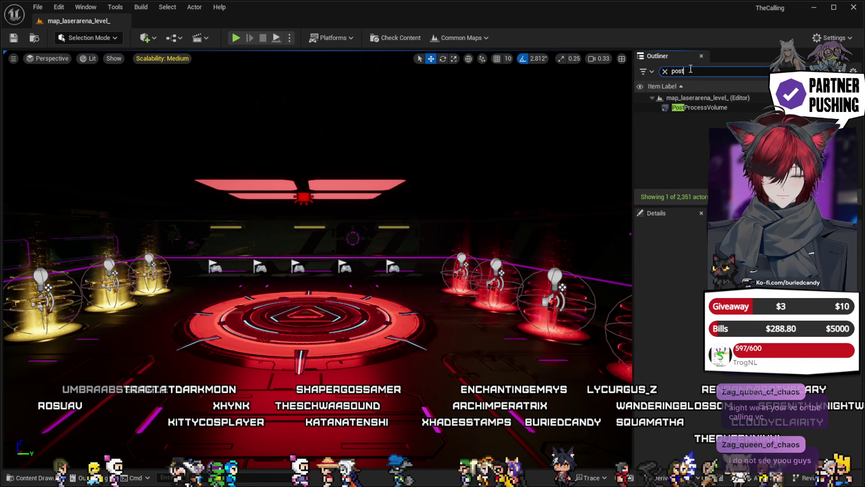
click(708, 108)
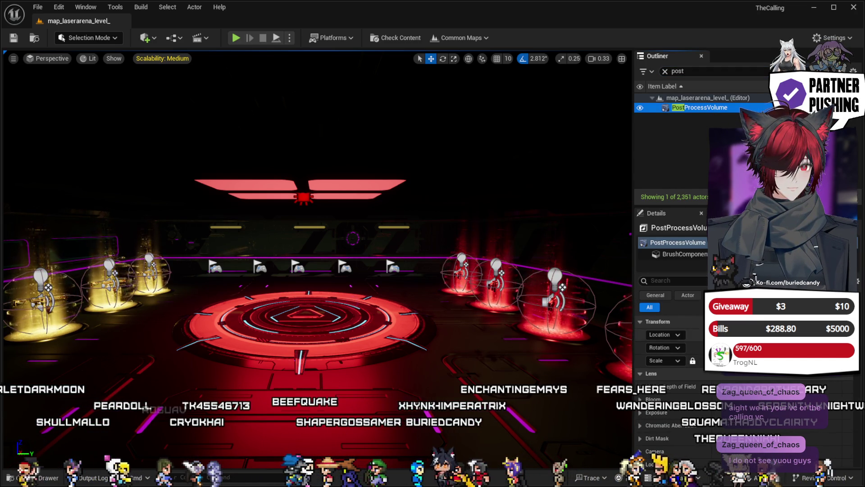
drag(860, 333, 861, 354)
text(post)
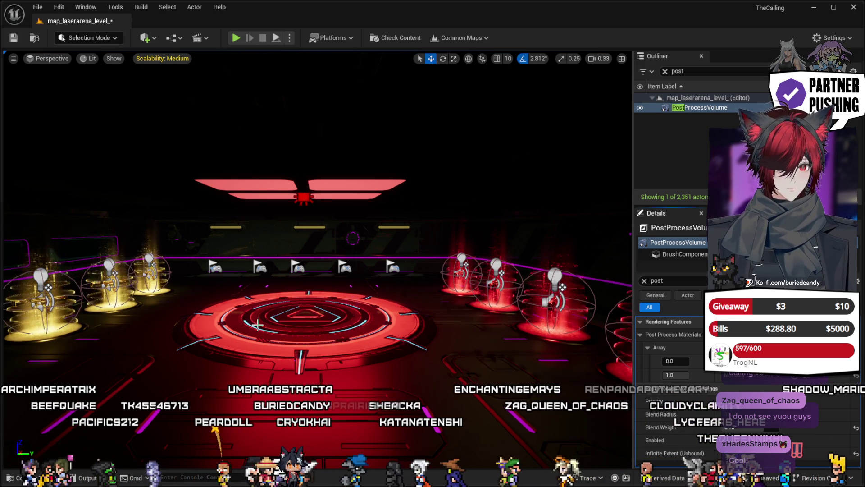
click(645, 281)
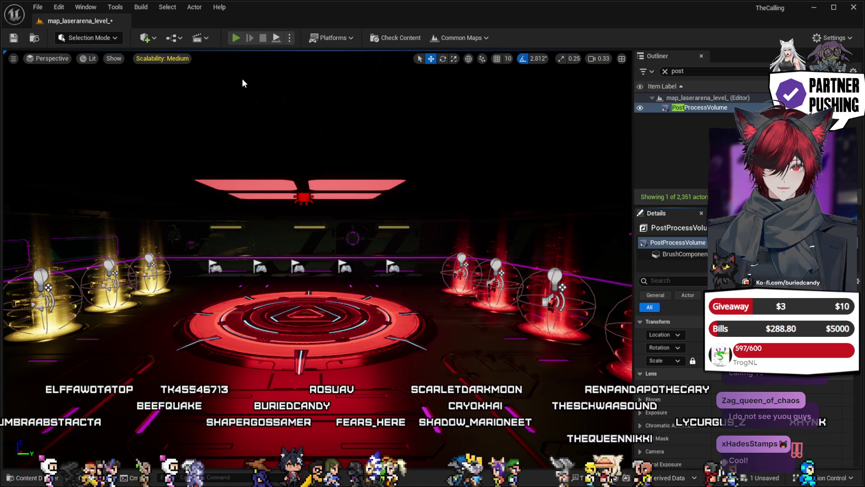
key(alt+p)
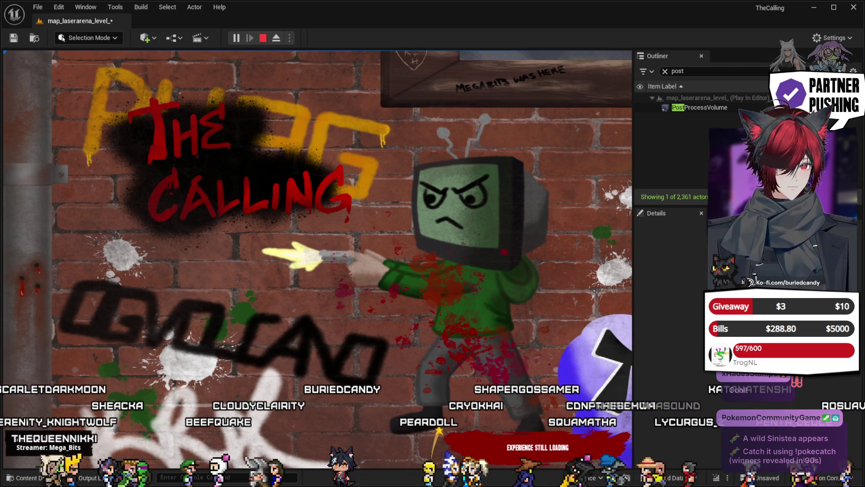
Step: Play through the arena with the mouse freed via Shift+F1, then bring up the pause menu
key(shift+F1)
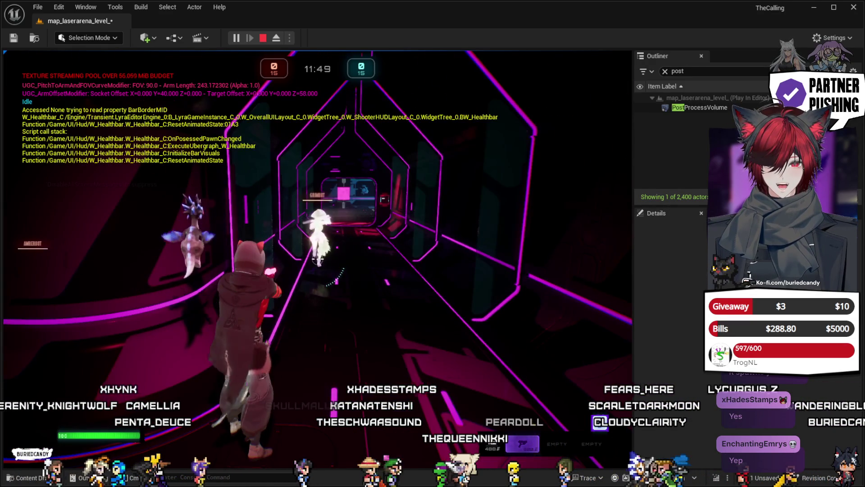
key(Escape)
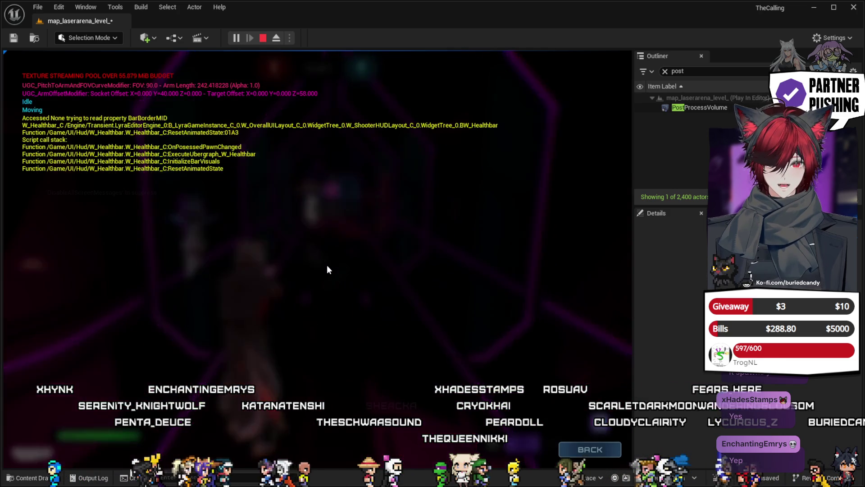
Step: Toggle the pause menu and stop Play in Editor to return to the level editor
key(Escape)
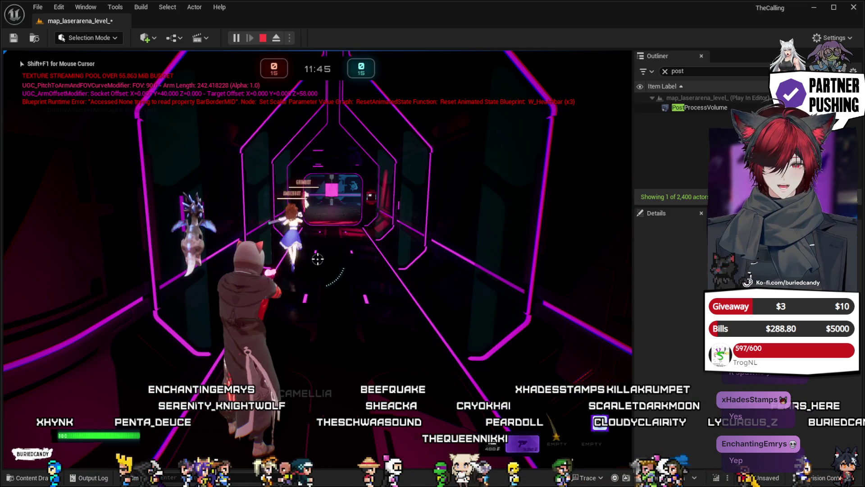
key(Escape)
key(Escape)
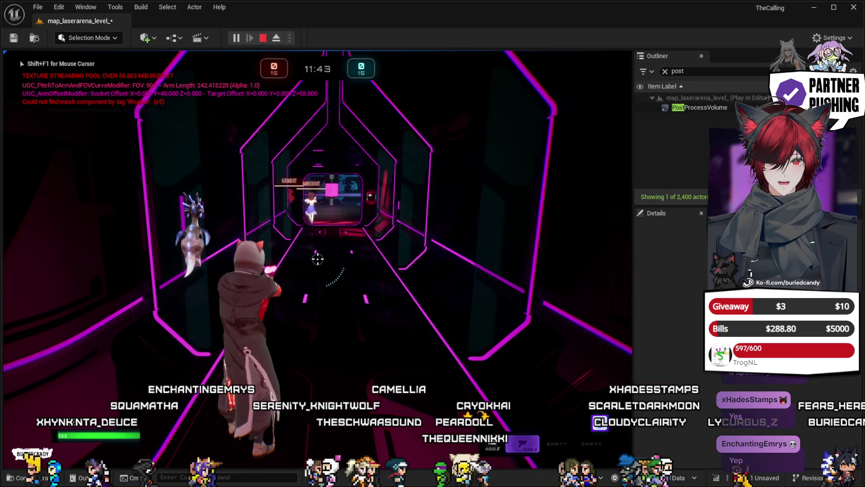
key(Escape)
click(315, 282)
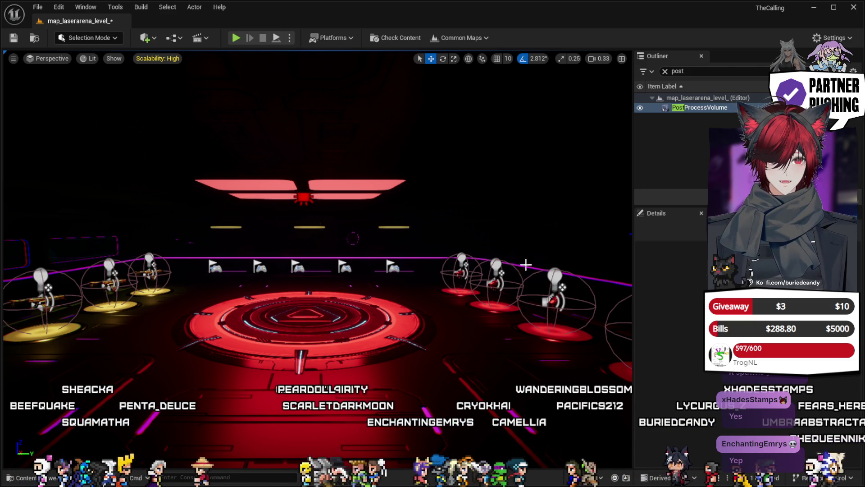
Step: Shut down the Unreal Editor session, returning to the Epic Games Launcher project list
key(alt+p)
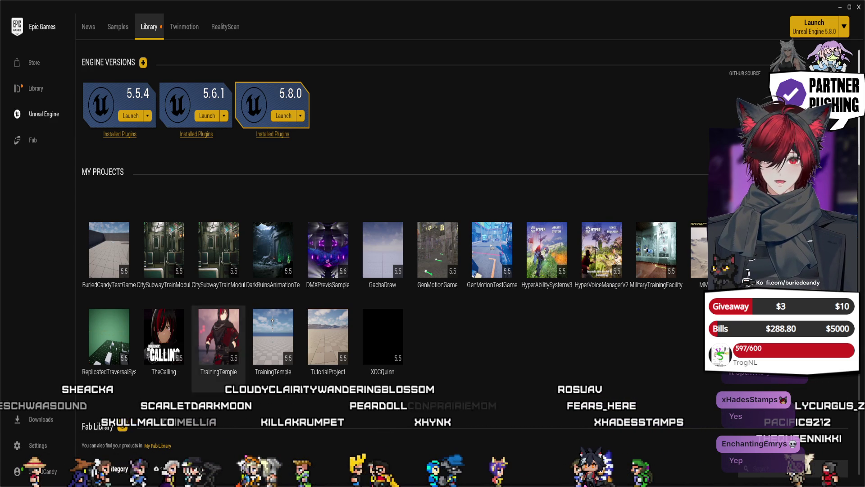
Step: Launch TheCalling from My Projects on Unreal Engine 5.5.4 and minimize the launcher
double_click(164, 335)
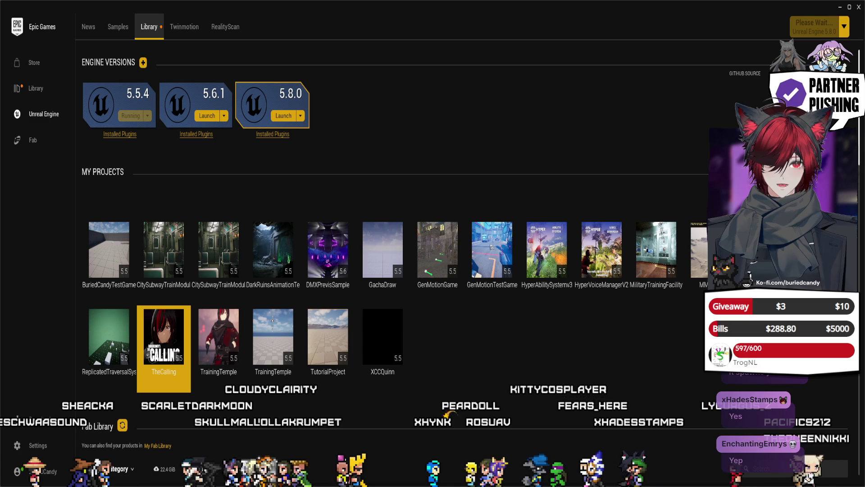
click(840, 9)
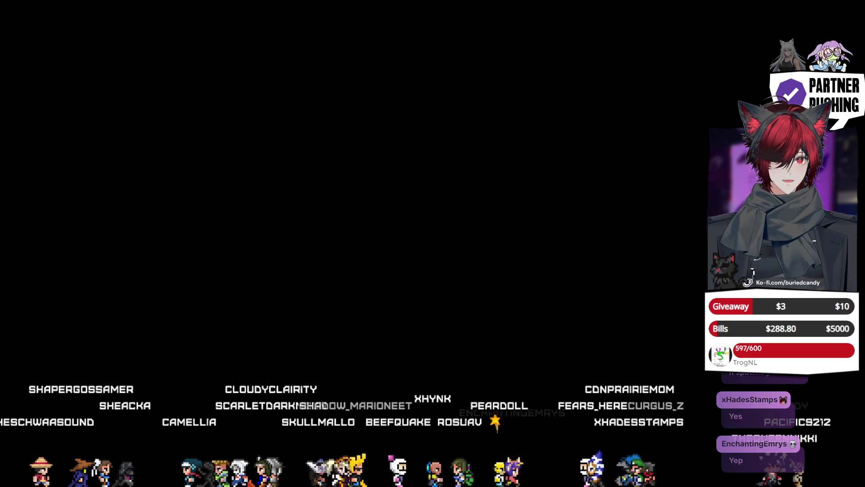
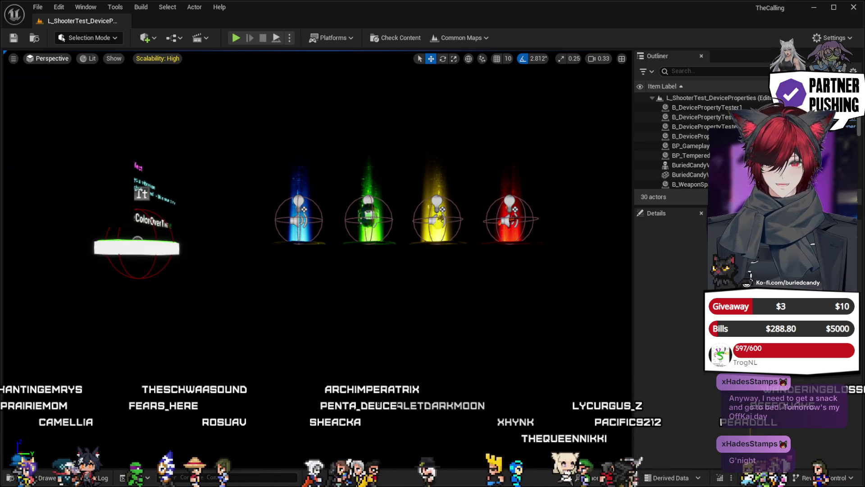
Step: Bring up the File menu to load the map_laserarena_level_ arena level
click(37, 6)
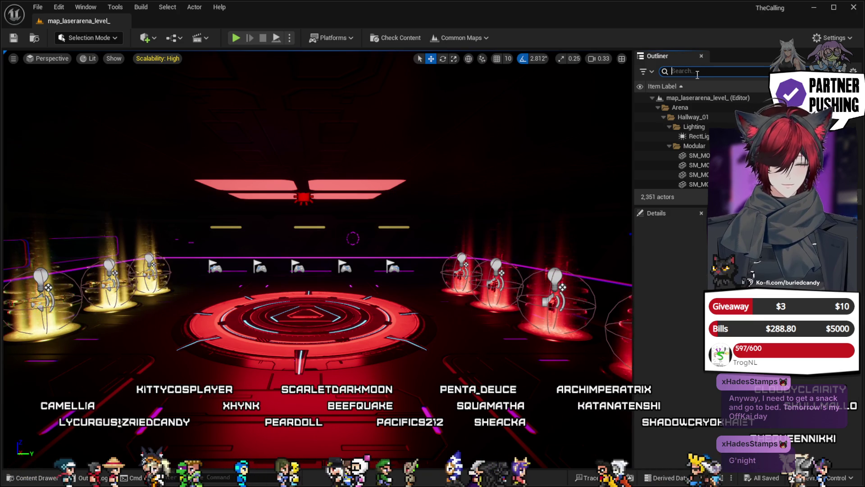
Step: Select the arena's PostProcessVolume via an Outliner 'post' search and filter its Details by 'post'
text(post)
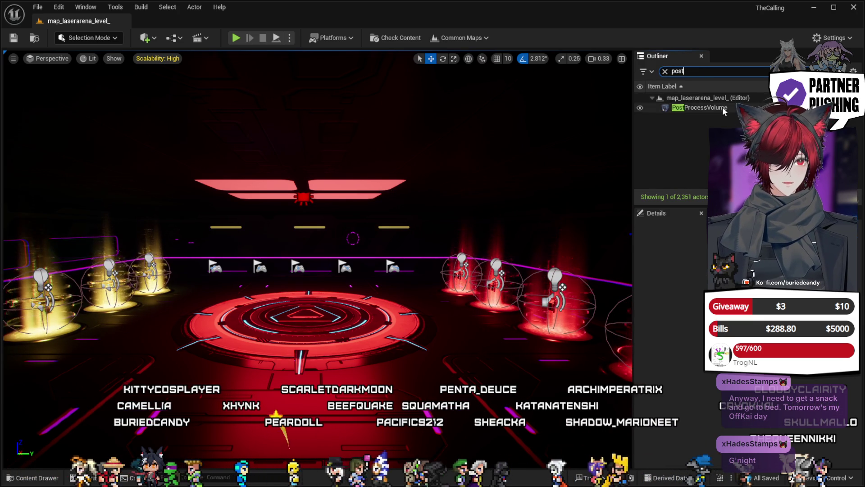
click(721, 108)
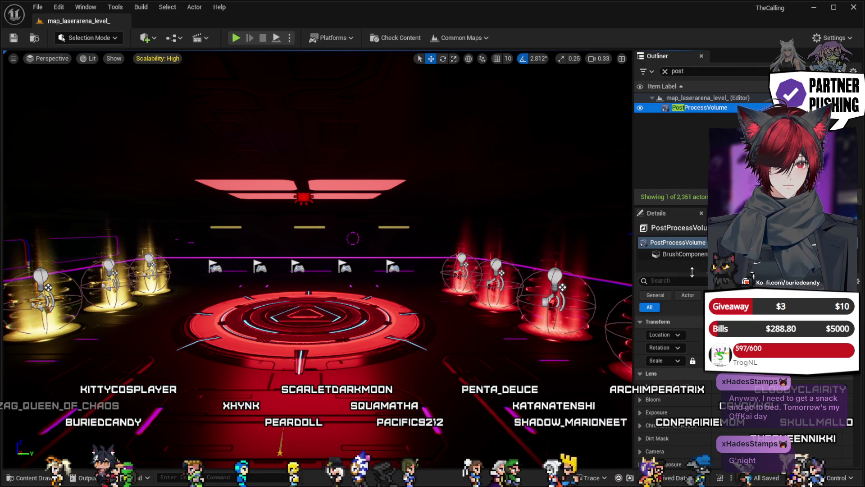
text(post)
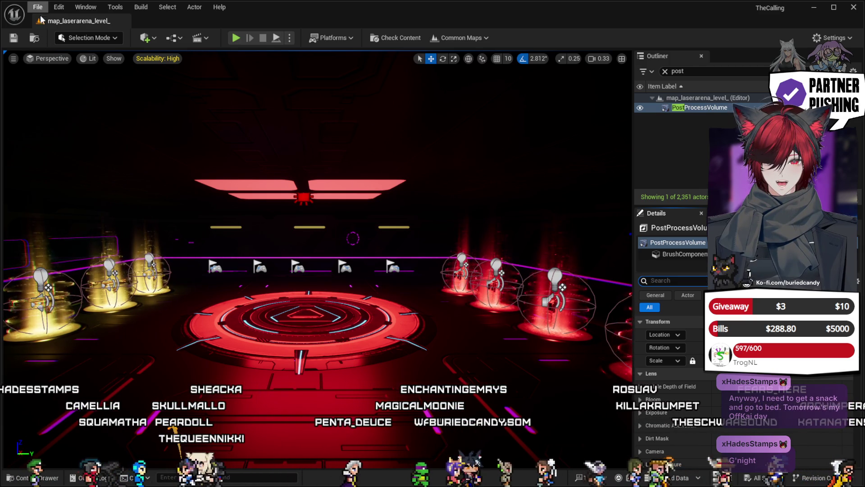
Step: Load the GreekTown map through File > Open Level
click(39, 8)
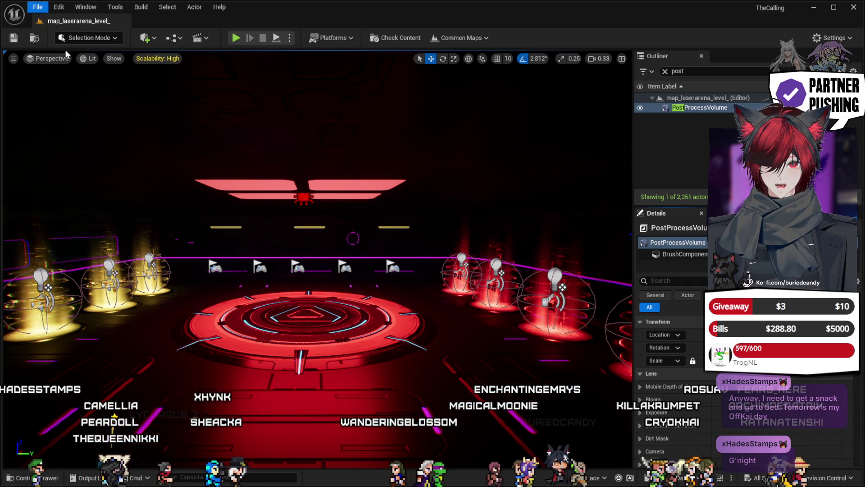
mouse_move(64, 10)
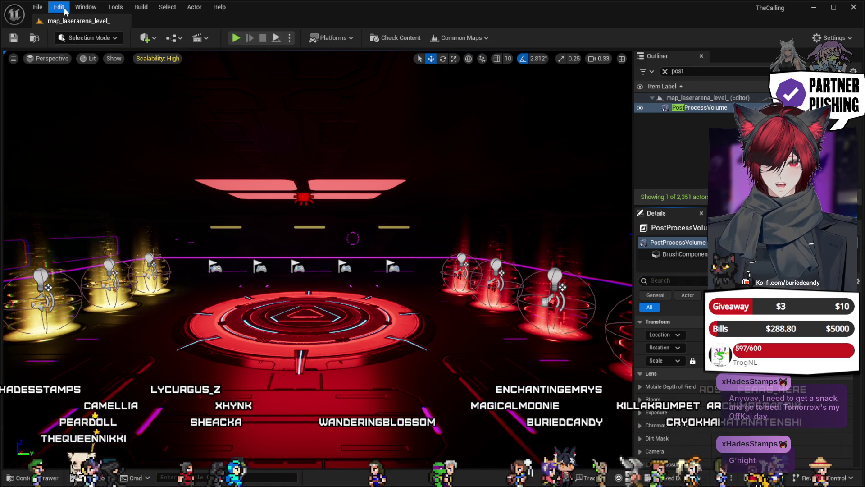
click(122, 160)
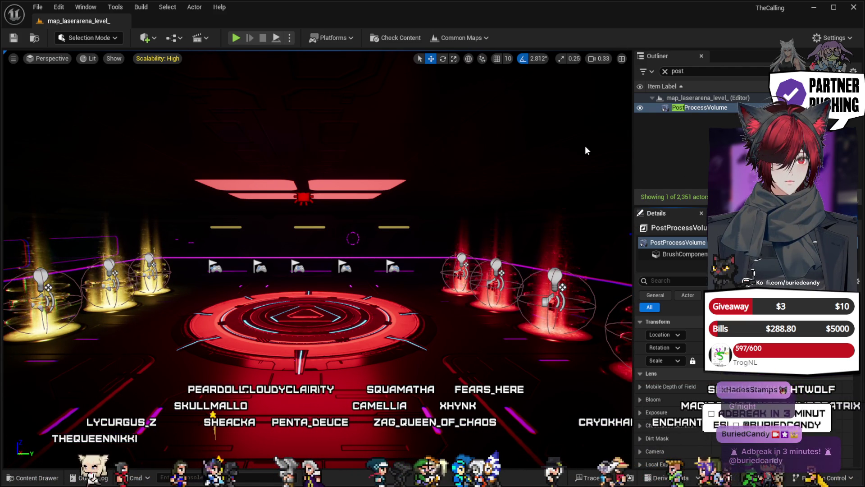
key(ctrl+f)
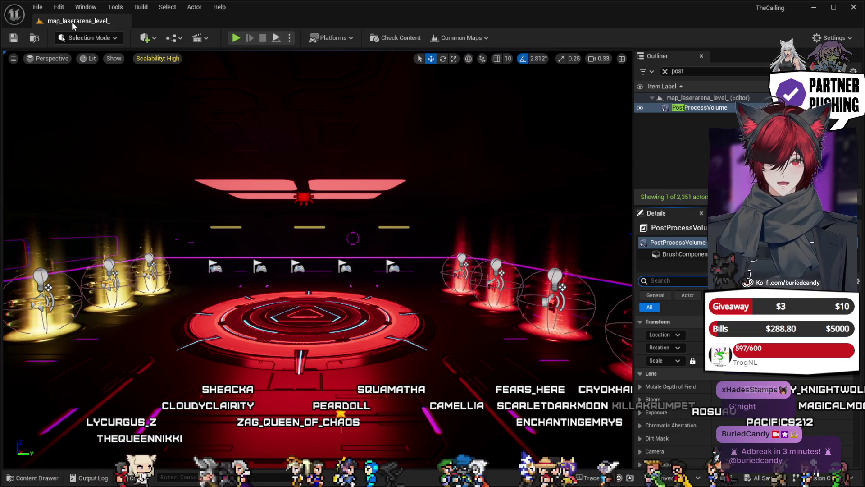
click(39, 7)
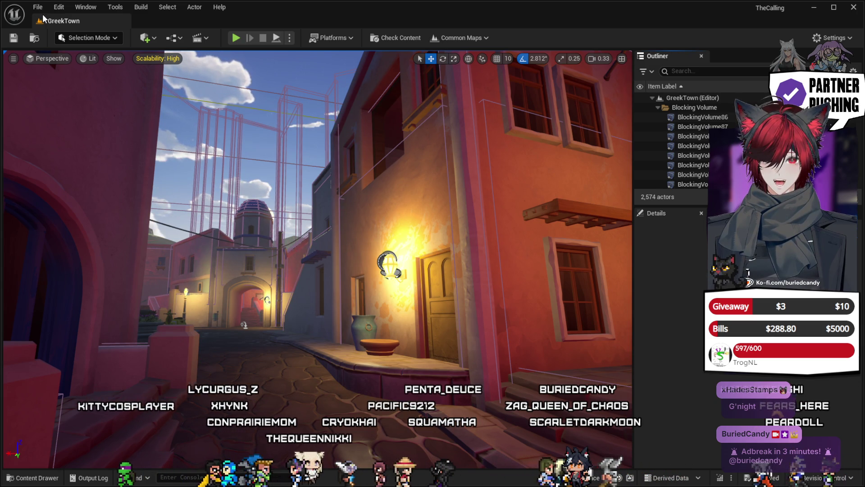
Step: Filter the Outliner by 'post' and select GreekTown's PostProcessVolume
drag(398, 238, 397, 239)
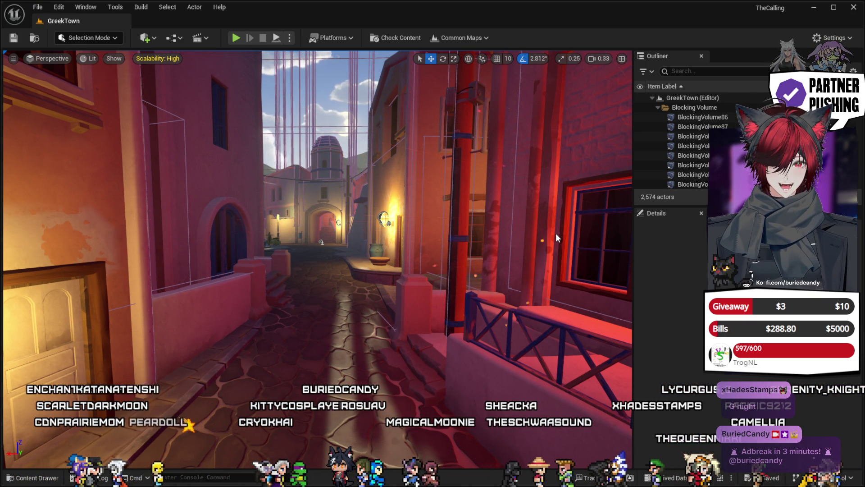
click(704, 71)
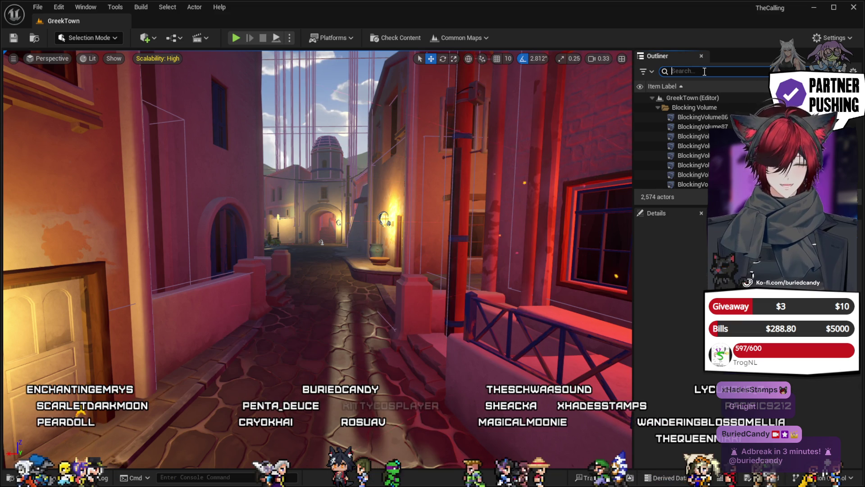
text(post)
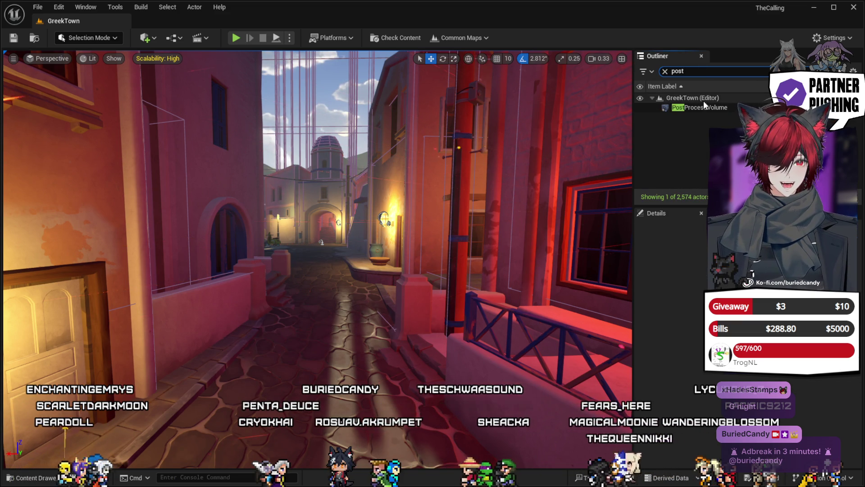
click(704, 108)
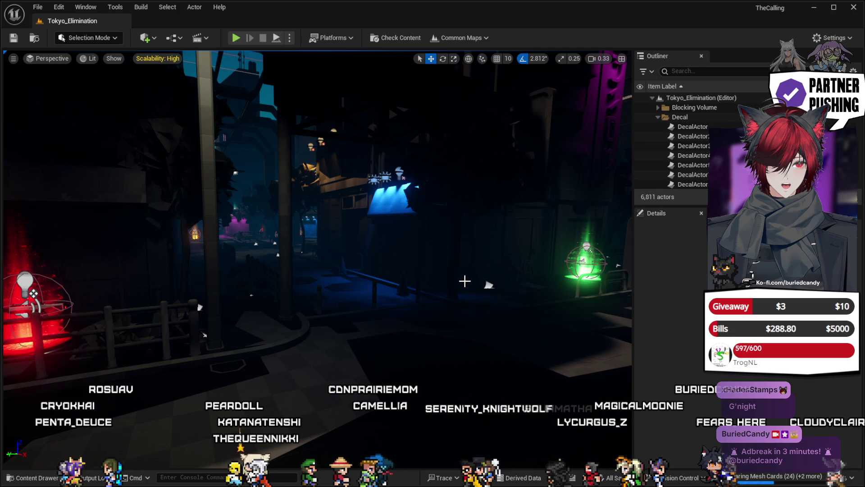
Step: Select Tokyo_Elimination's PostProcessVolume and add an entry to its Post Process Materials array
drag(446, 260, 486, 212)
click(704, 70)
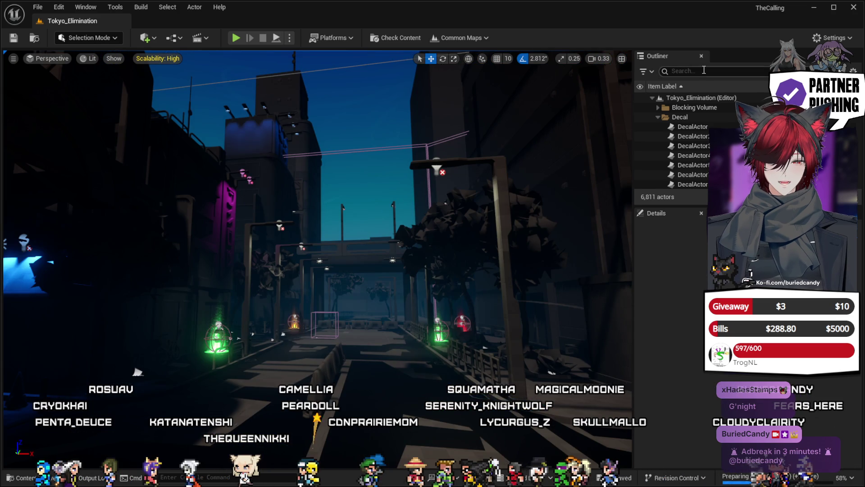
text(post)
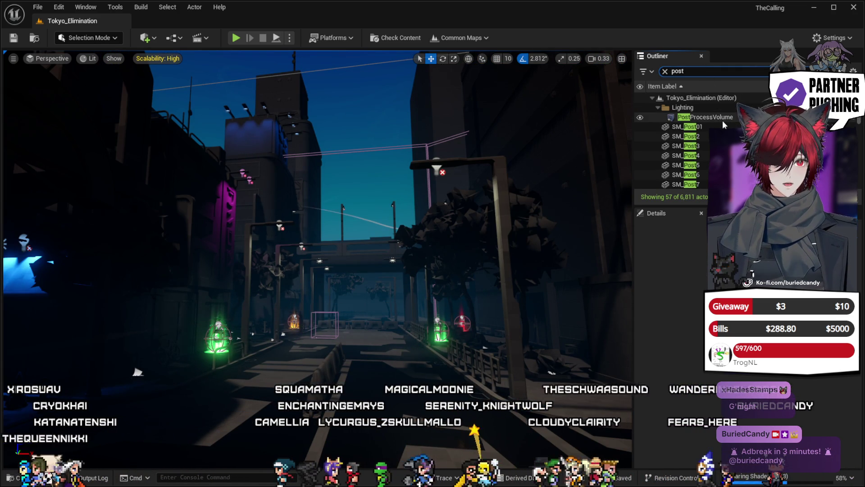
click(686, 117)
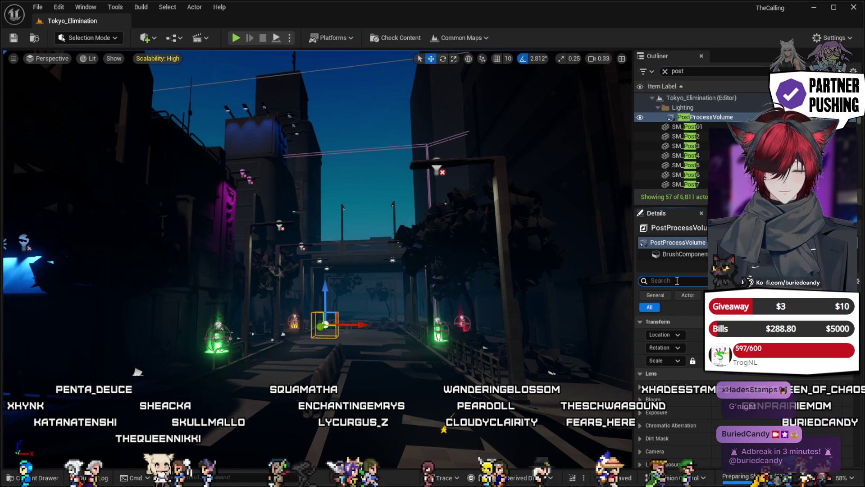
text(post)
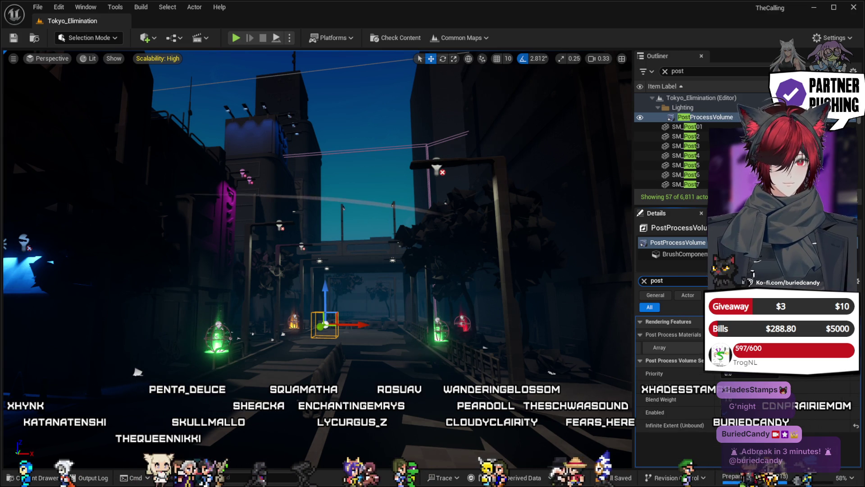
click(761, 348)
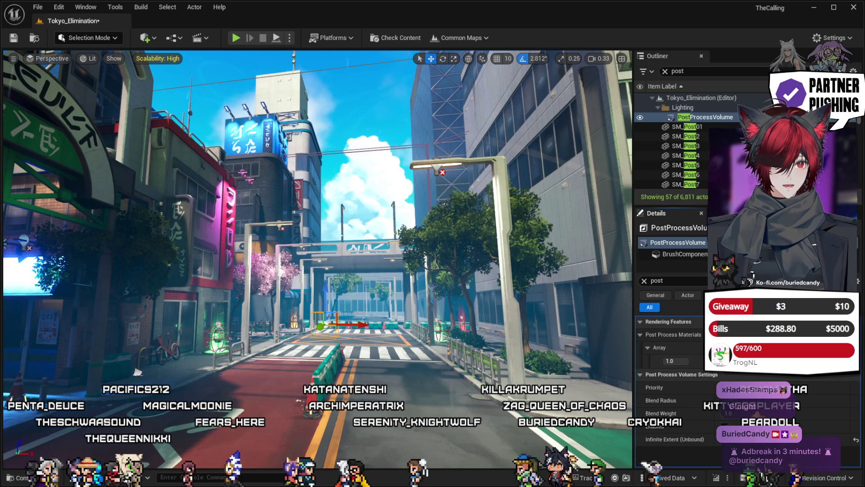
Step: Toggle the post-process material off and back on, then clear the Details and Outliner filters
click(724, 425)
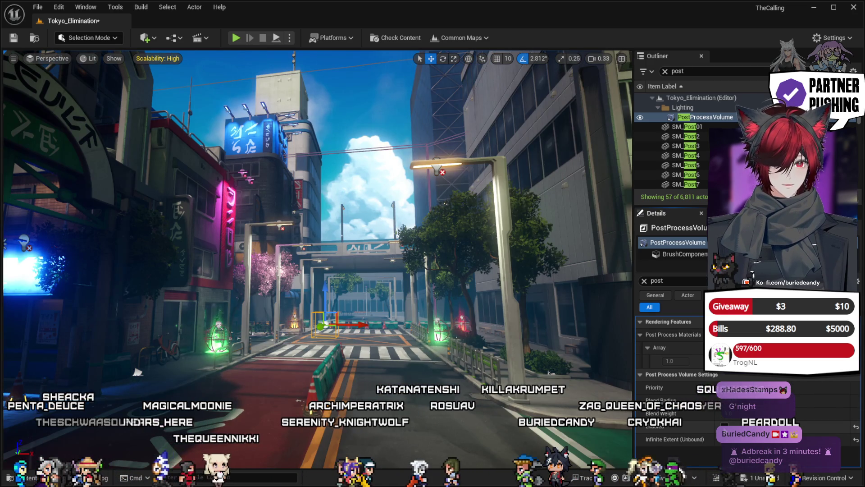
click(724, 426)
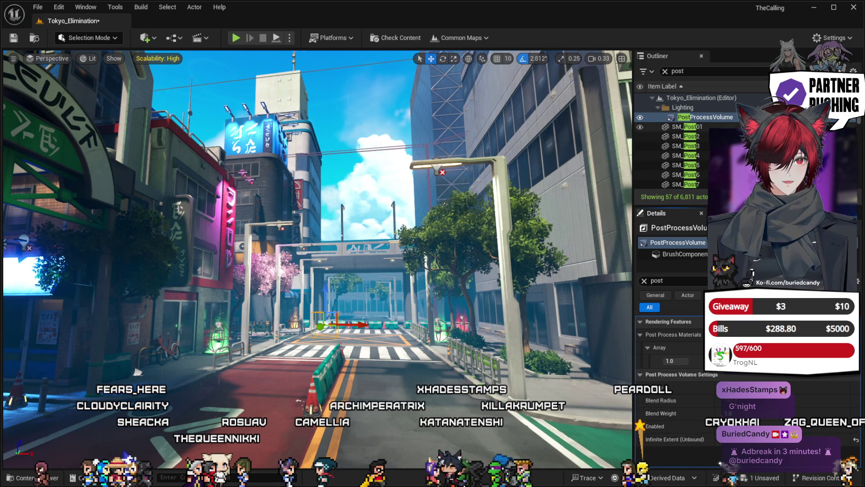
click(705, 118)
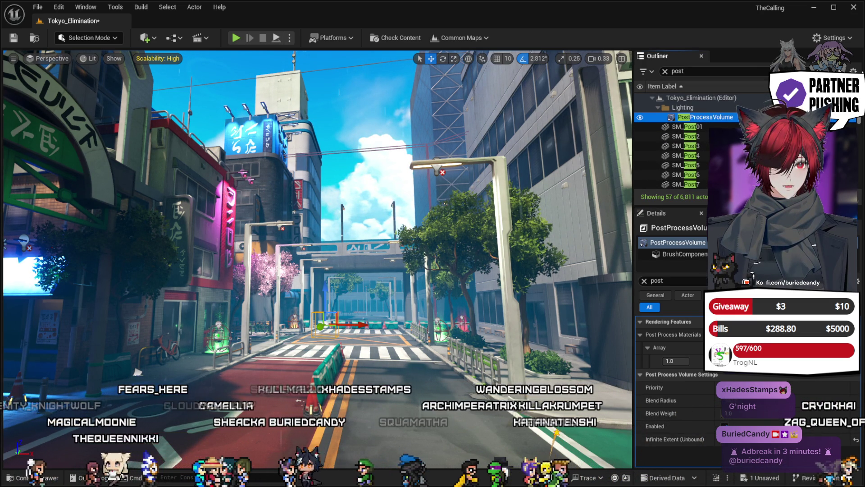
click(645, 281)
click(665, 71)
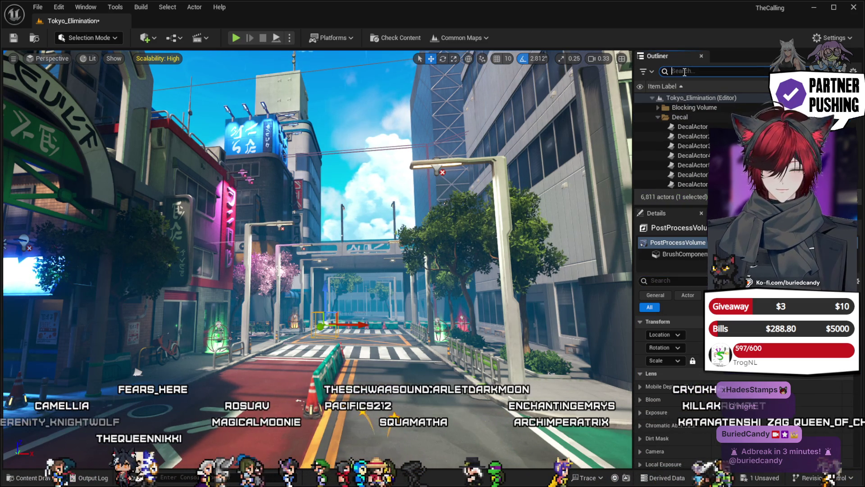
Step: Select BP_StylizedSky_Dreamy and drag its Day/Night Cycle Start Time toward night
text(sky)
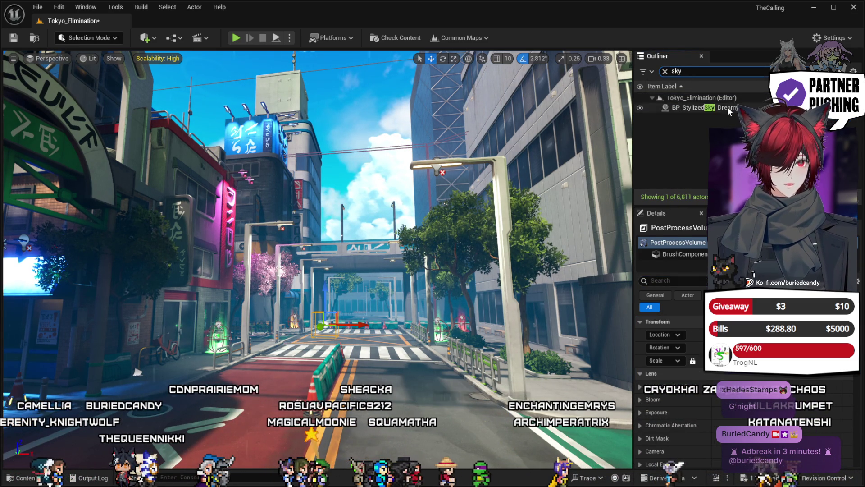
click(696, 107)
drag(739, 424, 856, 425)
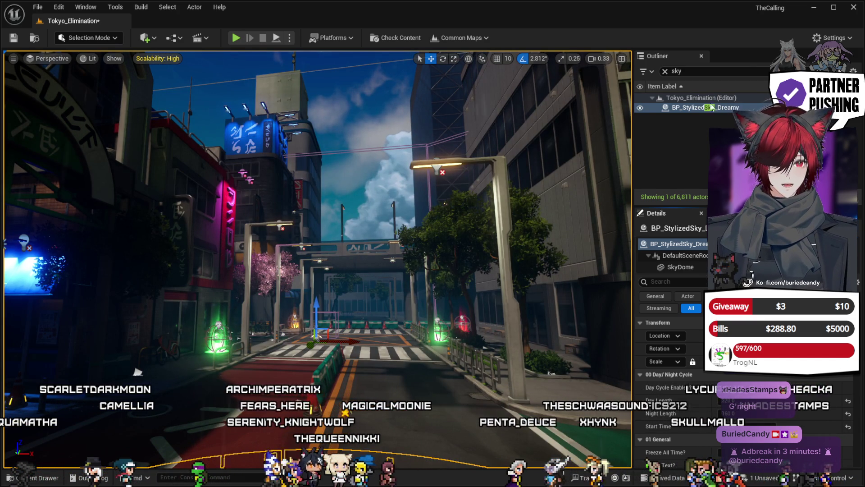
click(665, 72)
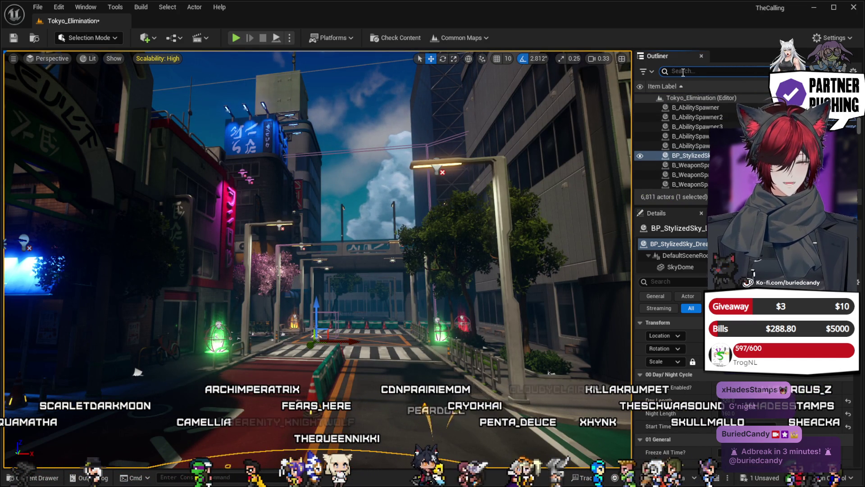
Step: Reselect the PostProcessVolume via a 'post' search and show its Post Process Materials array
text(post)
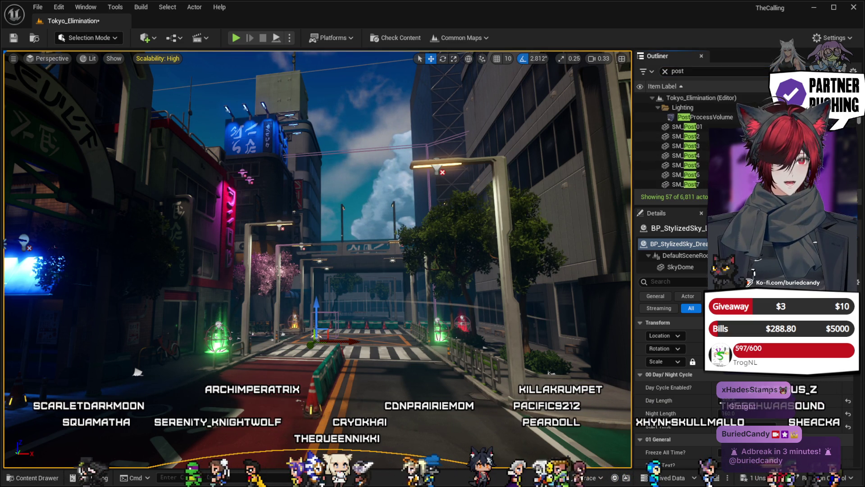
double_click(717, 118)
text(mater)
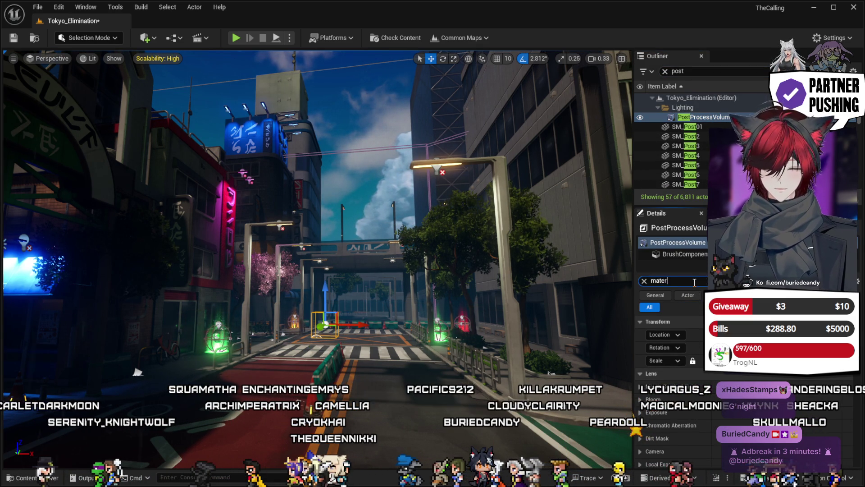
text(i)
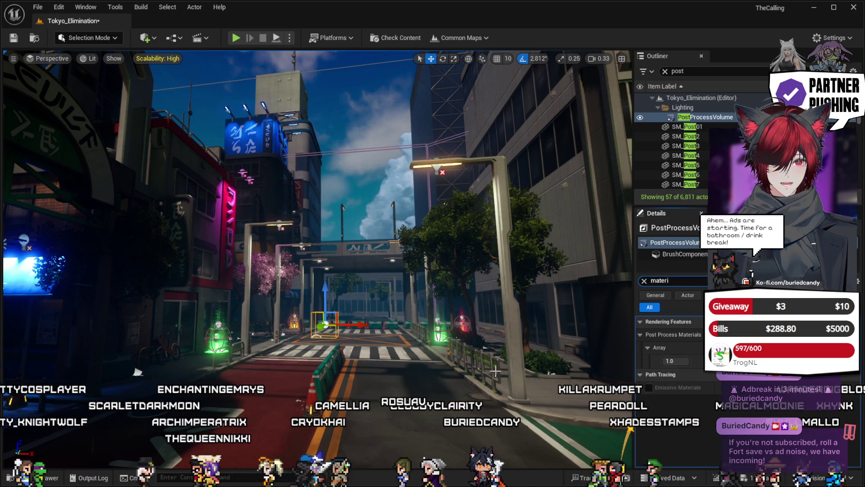
text(1)
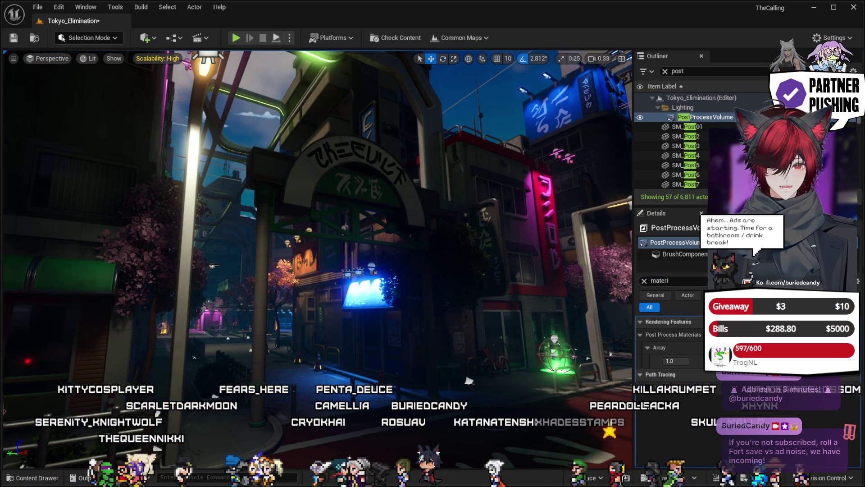
drag(469, 381, 40, 333)
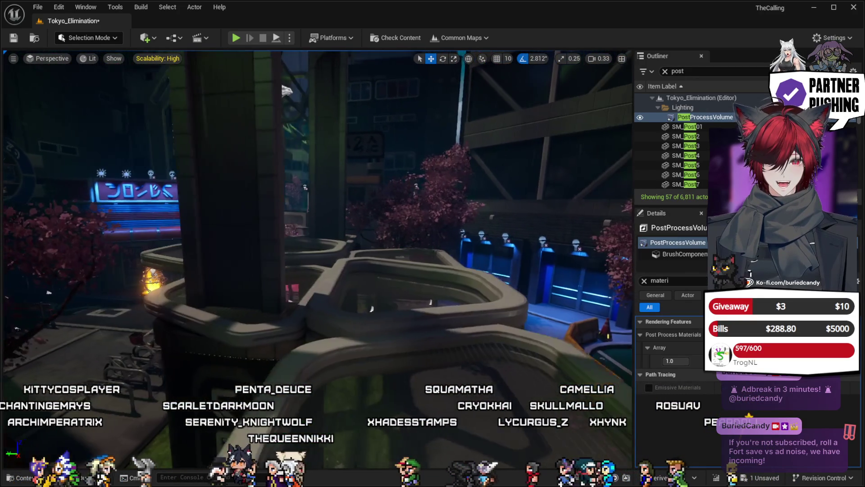
Step: Fly the camera back and forth over the planters, then bring up the Content Drawer
key(s)
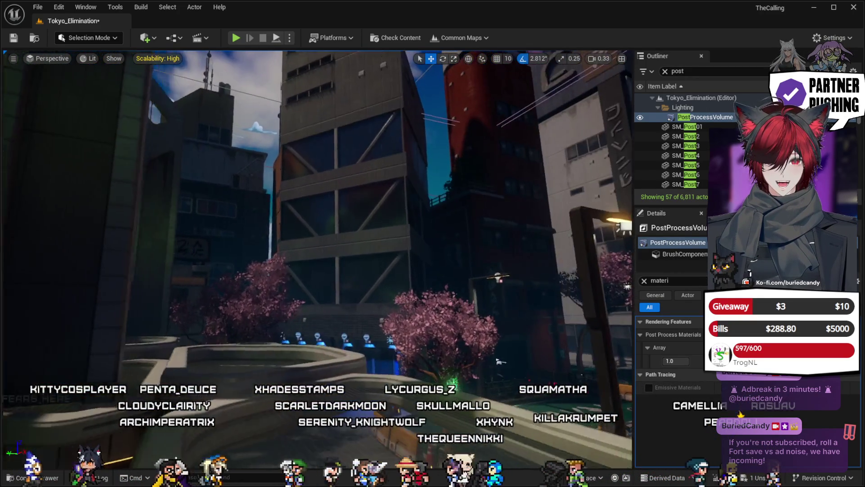
key(w)
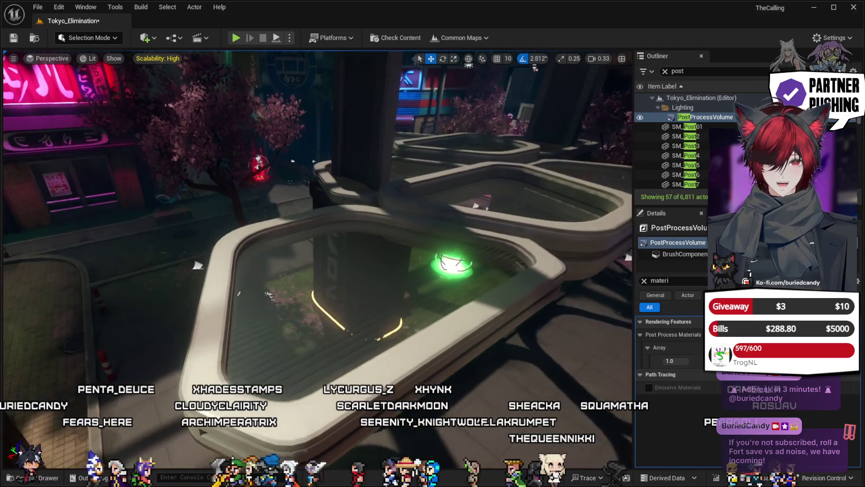
key(s)
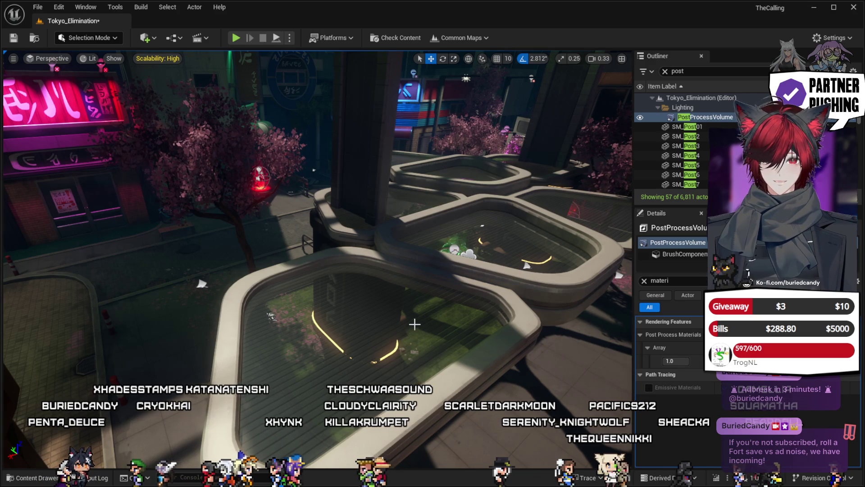
click(18, 479)
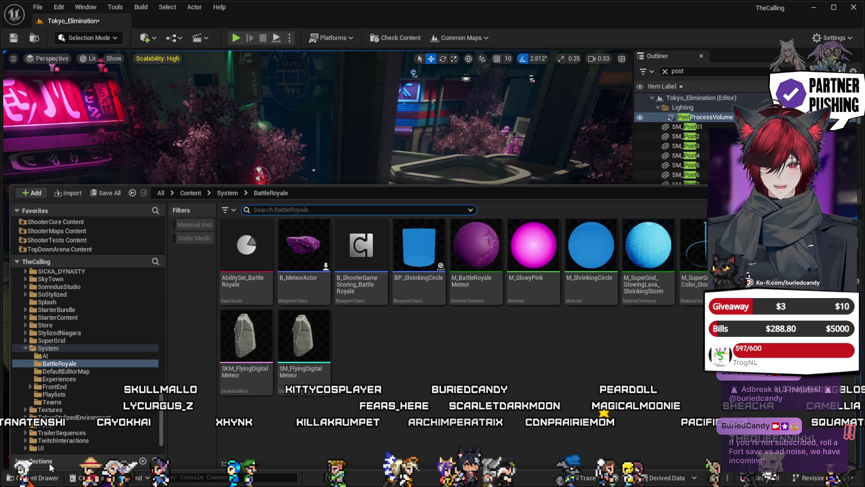
Step: Collapse StarterContent and expand HologramShader to list its Maps, Materials and Textures folders
double_click(26, 348)
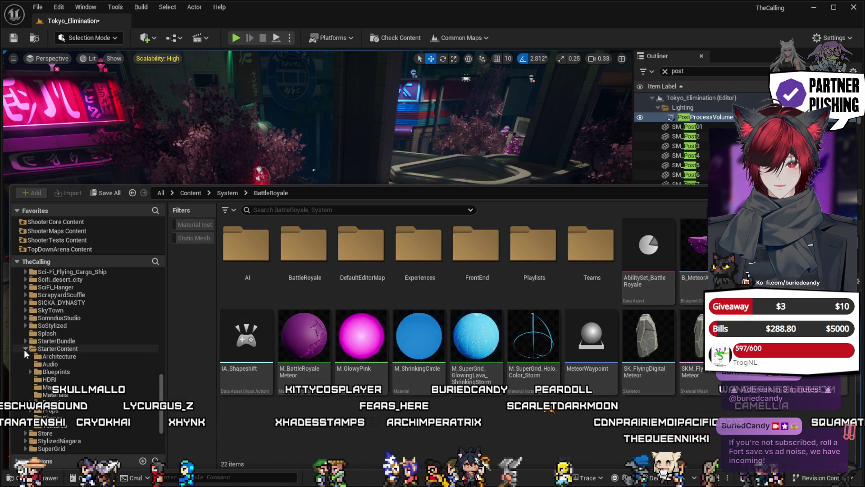
click(25, 348)
scroll(71, 342, up, 6)
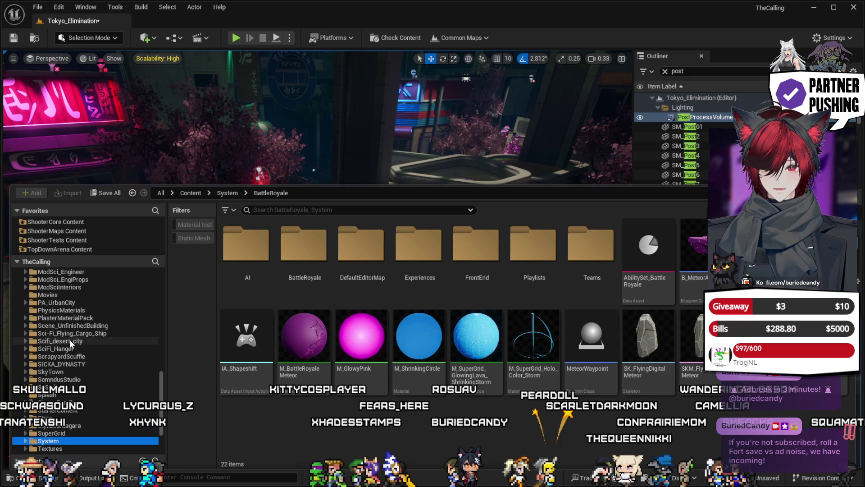
scroll(69, 339, up, 5)
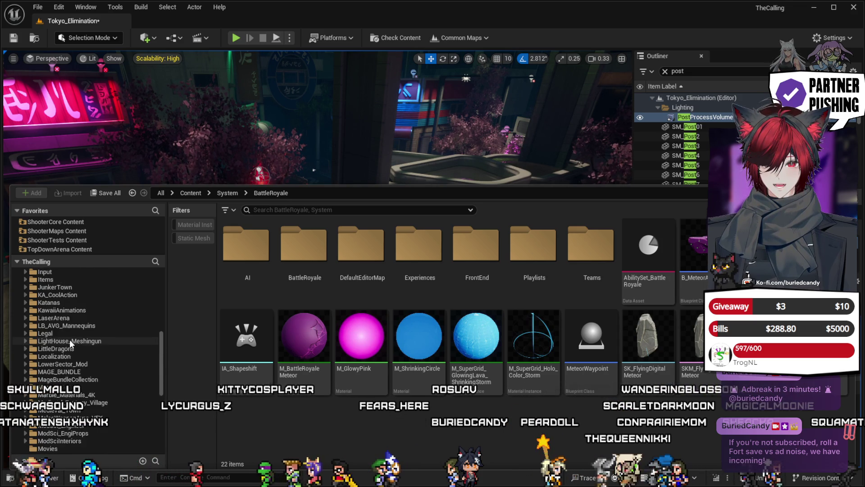
scroll(71, 350, up, 1)
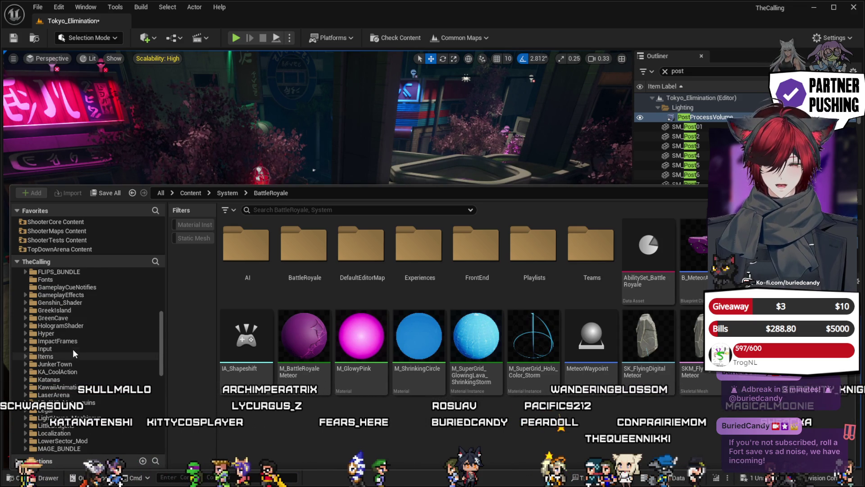
click(25, 325)
click(54, 325)
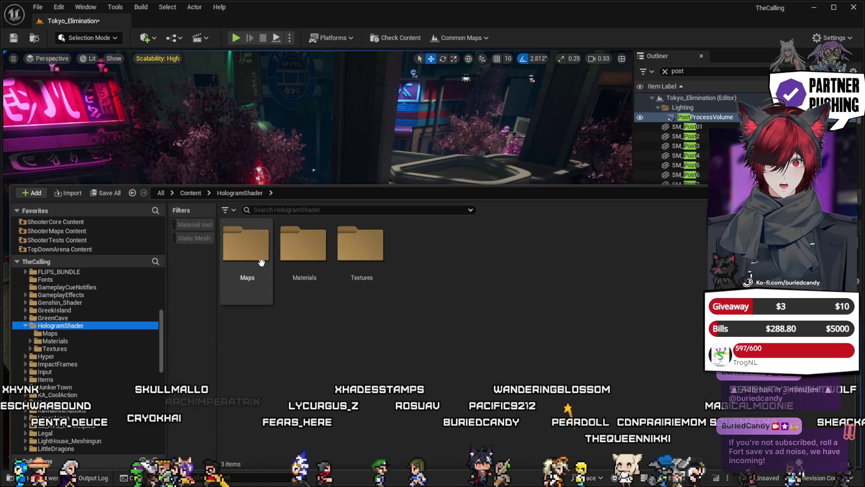
Step: Browse the Materials/HologramShader/MI instances, then open Textures/Characters to reveal the grin texture
click(316, 268)
double_click(316, 252)
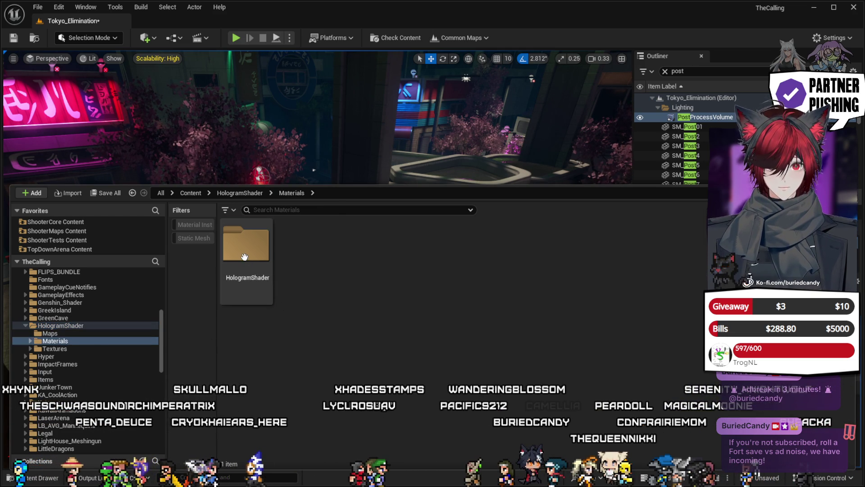
double_click(247, 250)
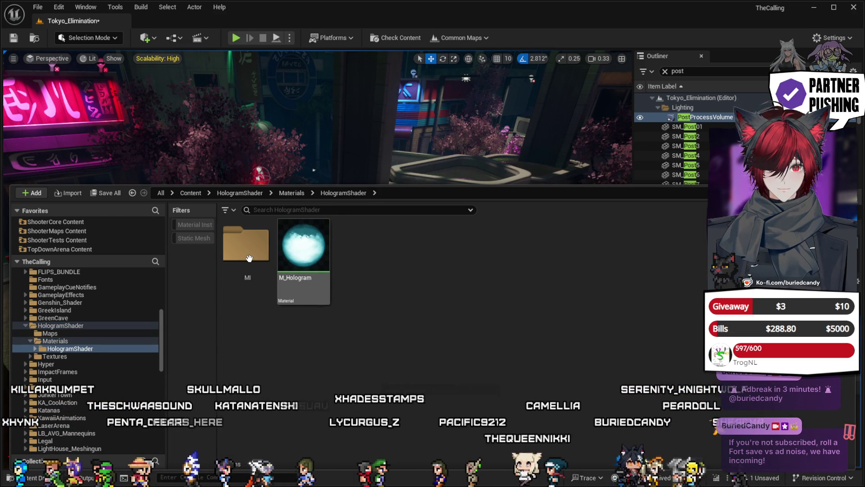
double_click(245, 246)
scroll(714, 373, down, 2)
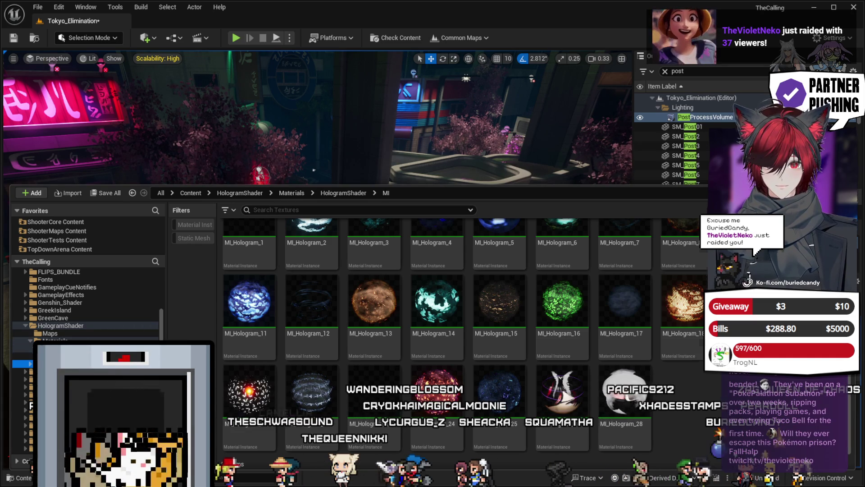
click(54, 363)
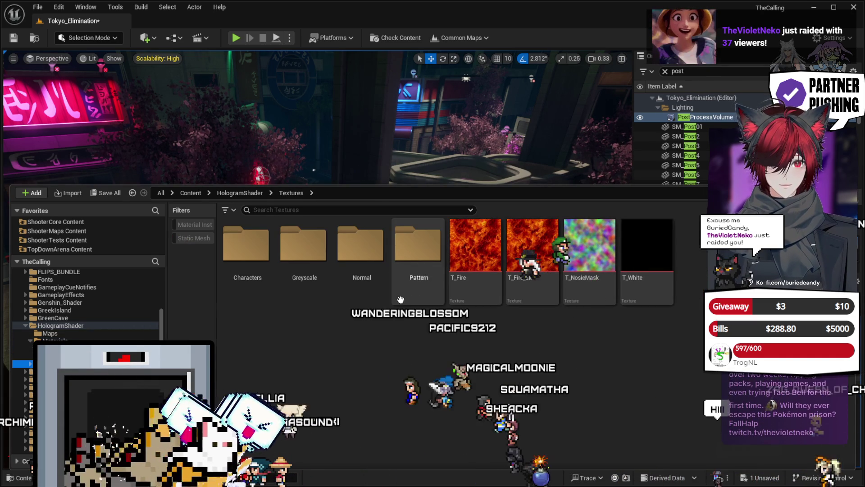
double_click(245, 244)
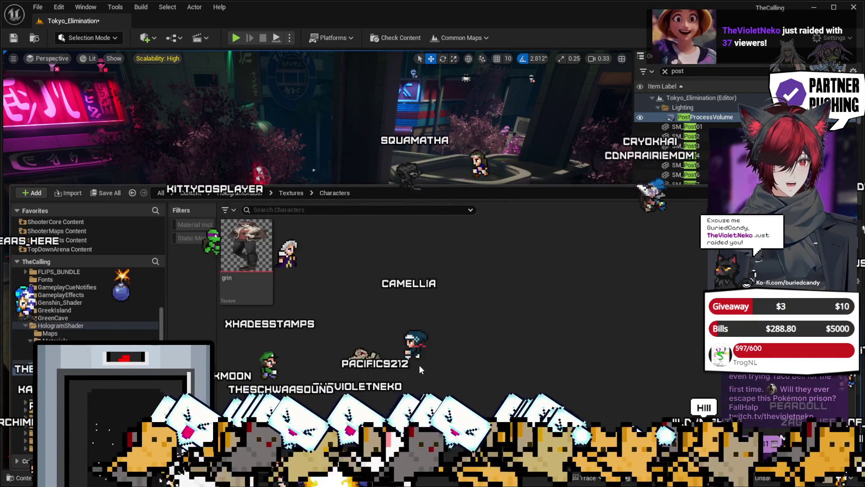